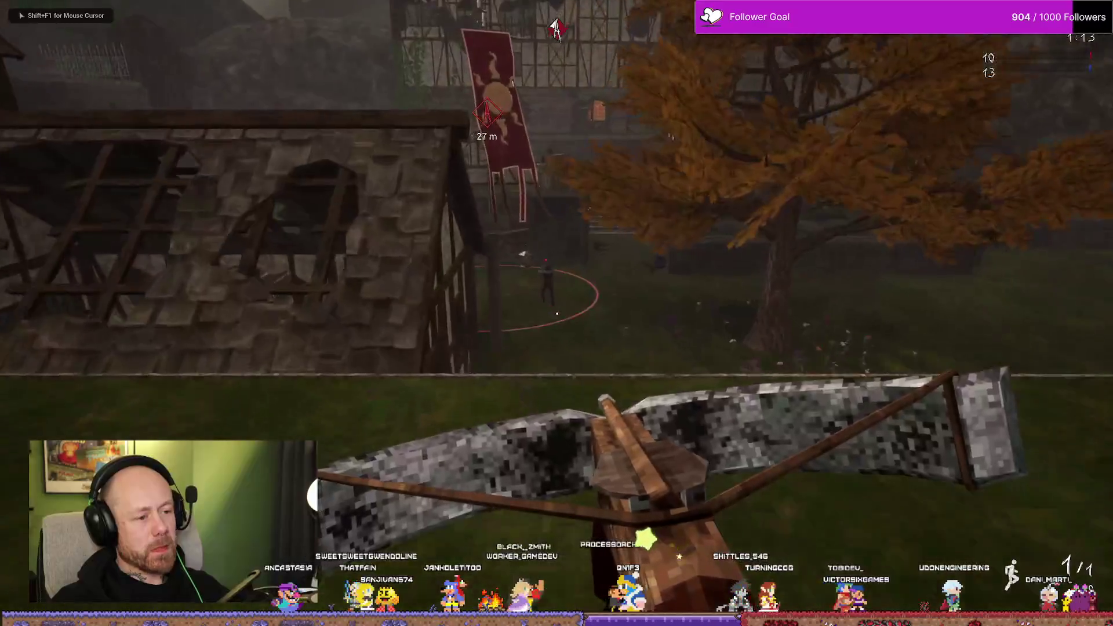
Advance past the timbered building into the stone courtyard
key(w)
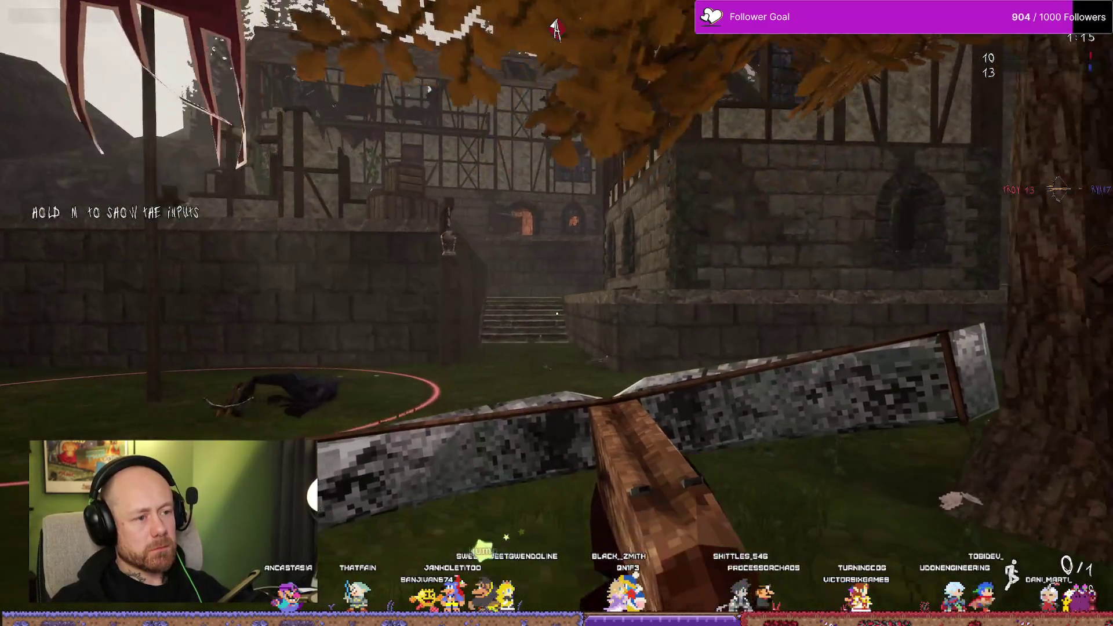
key(w)
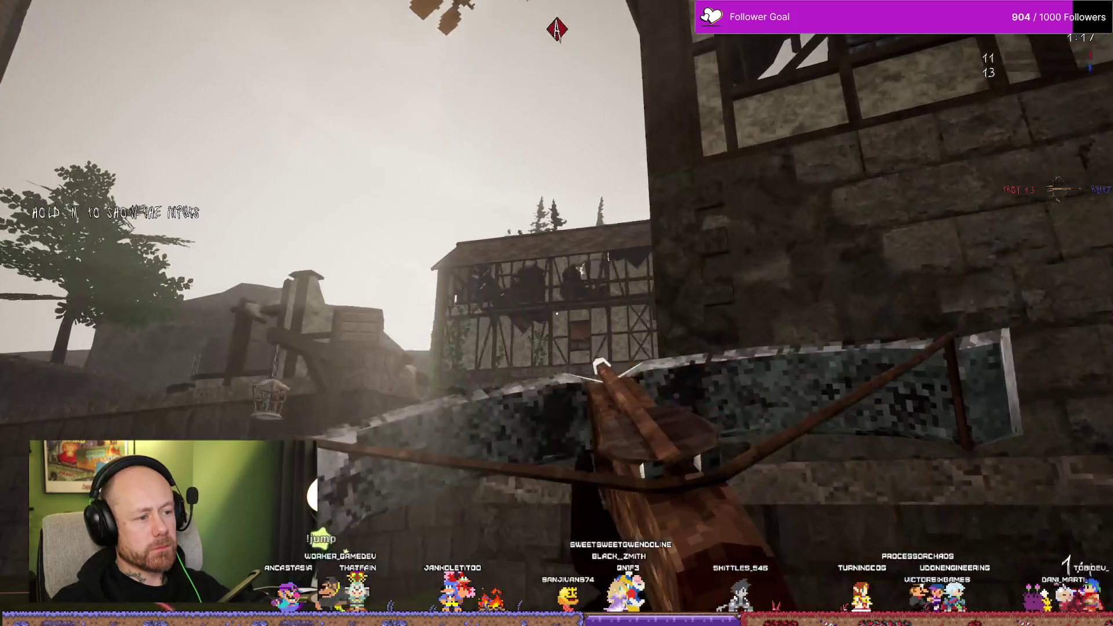
key(w)
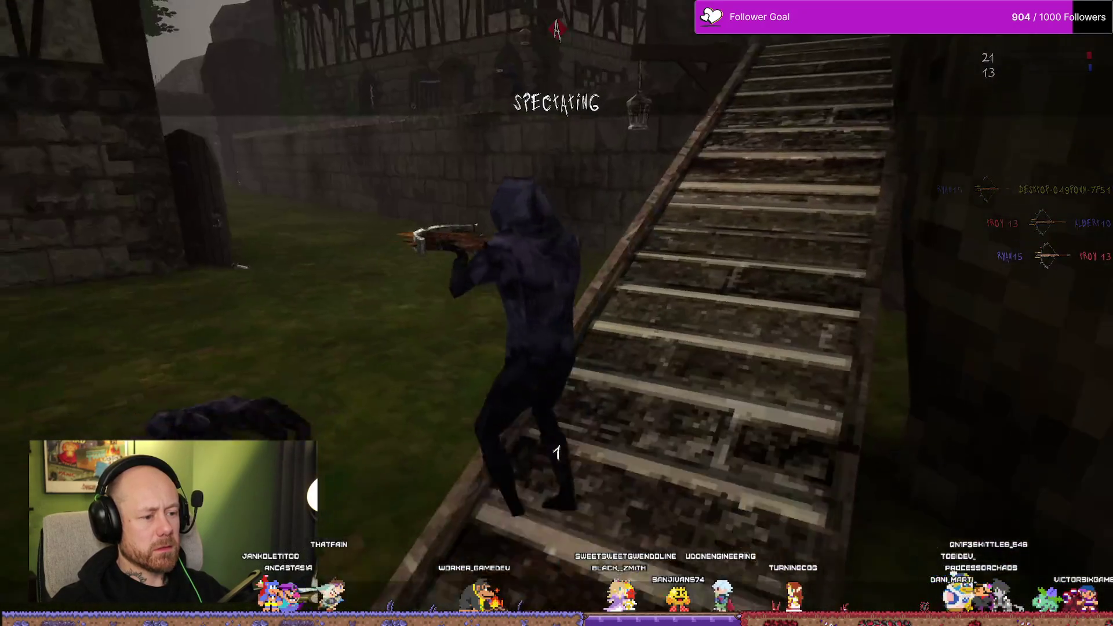
Respawn with the crossbow, push toward the banner courtyard and cliff ledge, then respawn after dying
click(556, 314)
click(554, 551)
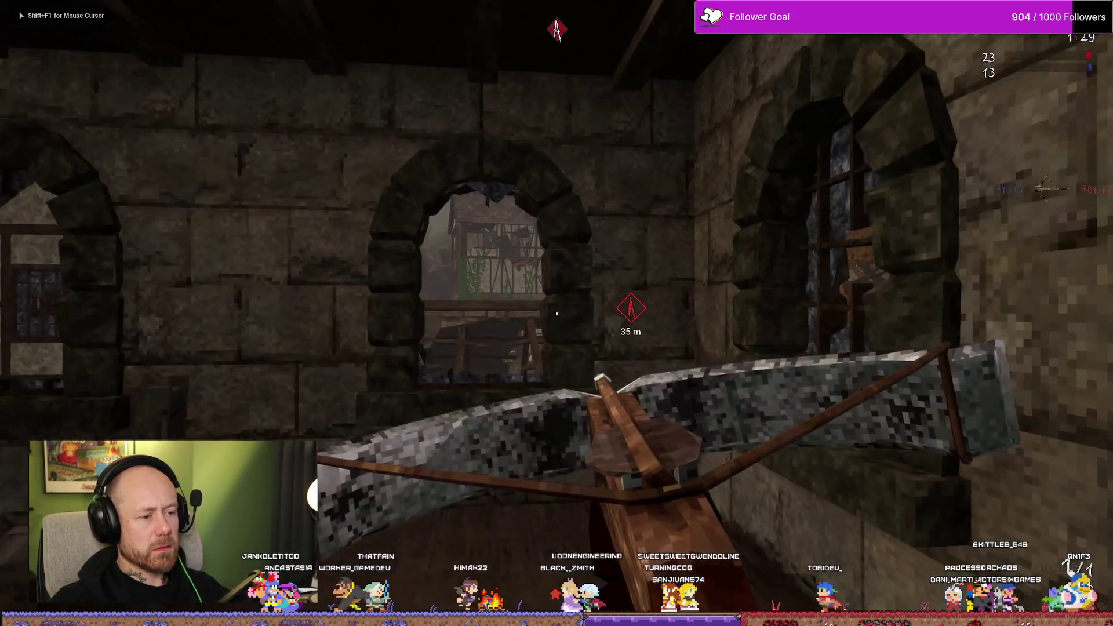
key(w)
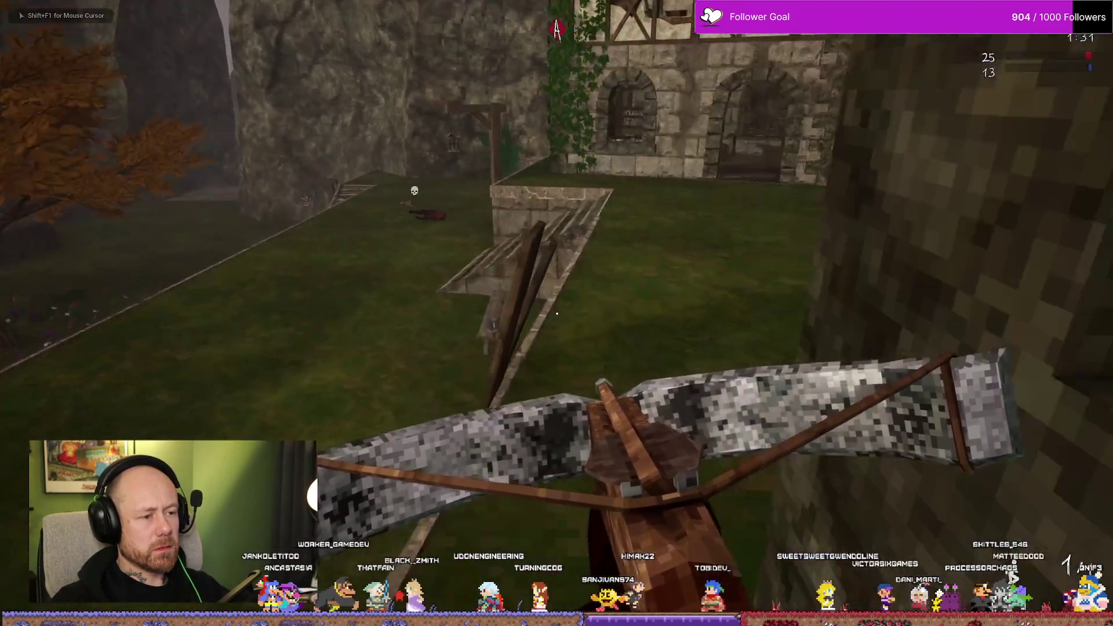
key(w)
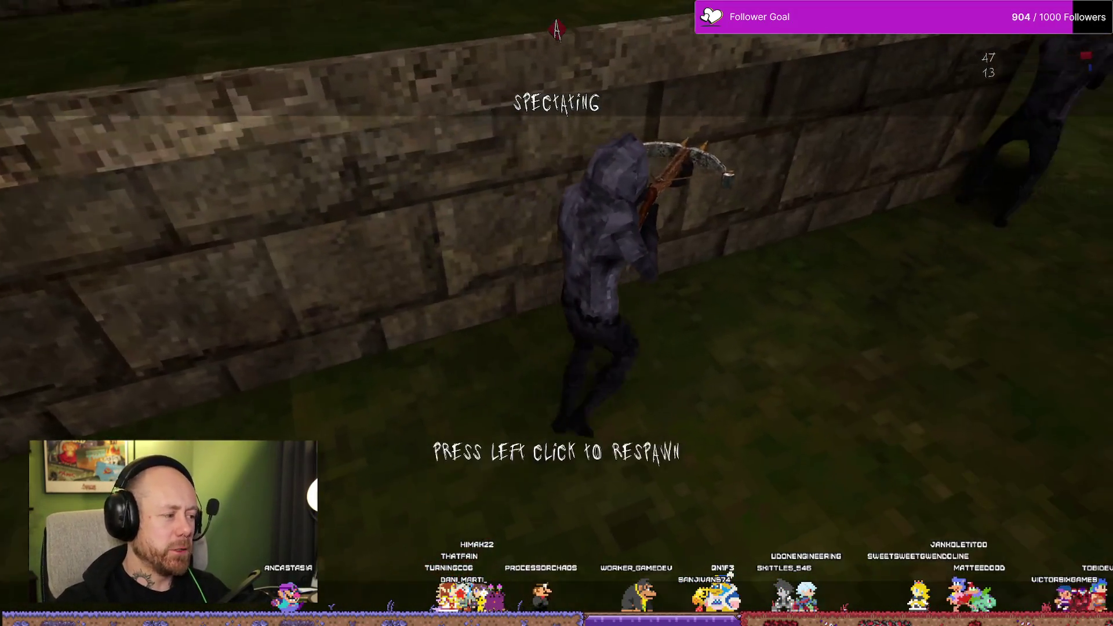
click(557, 313)
Deploy, draw the knife and slash two enemies near the banner tree, then respawn after dying
click(547, 541)
key(2)
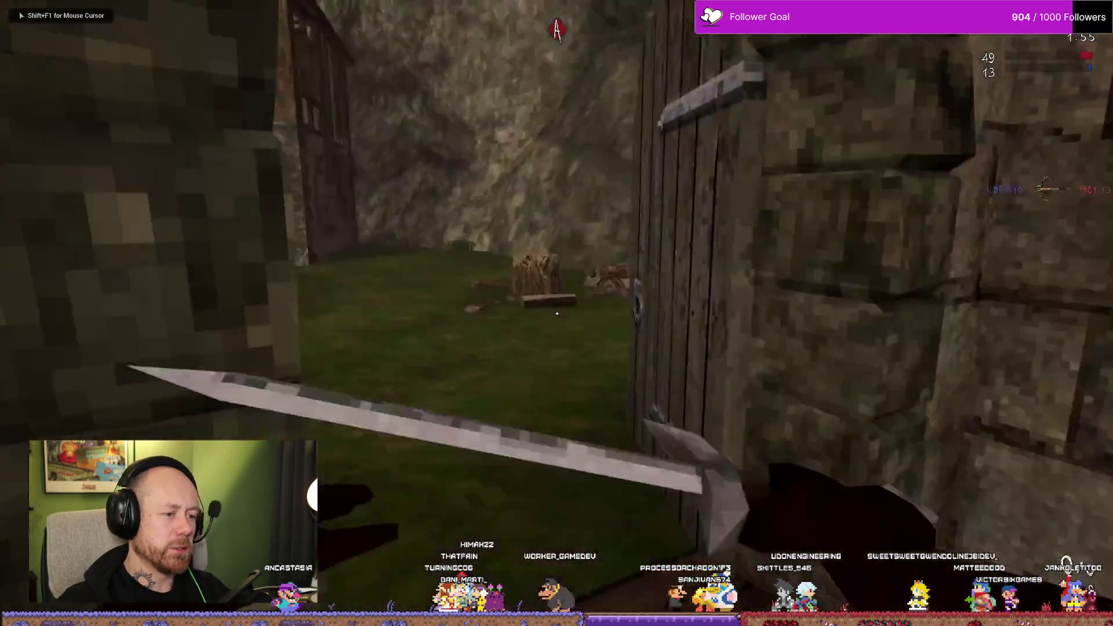
key(w)
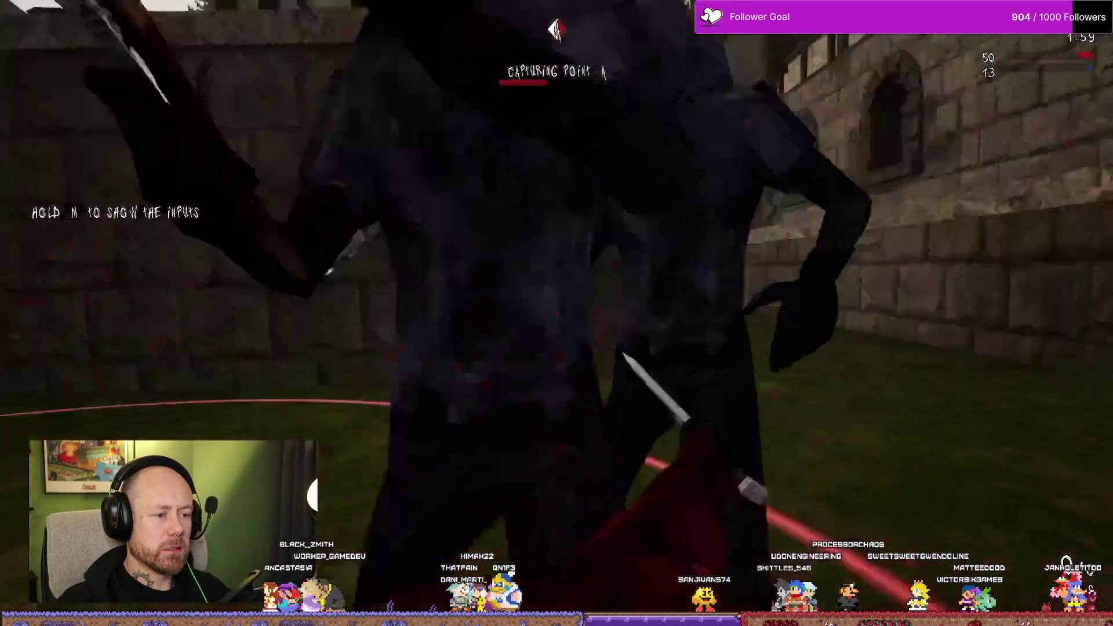
click(557, 313)
click(556, 313)
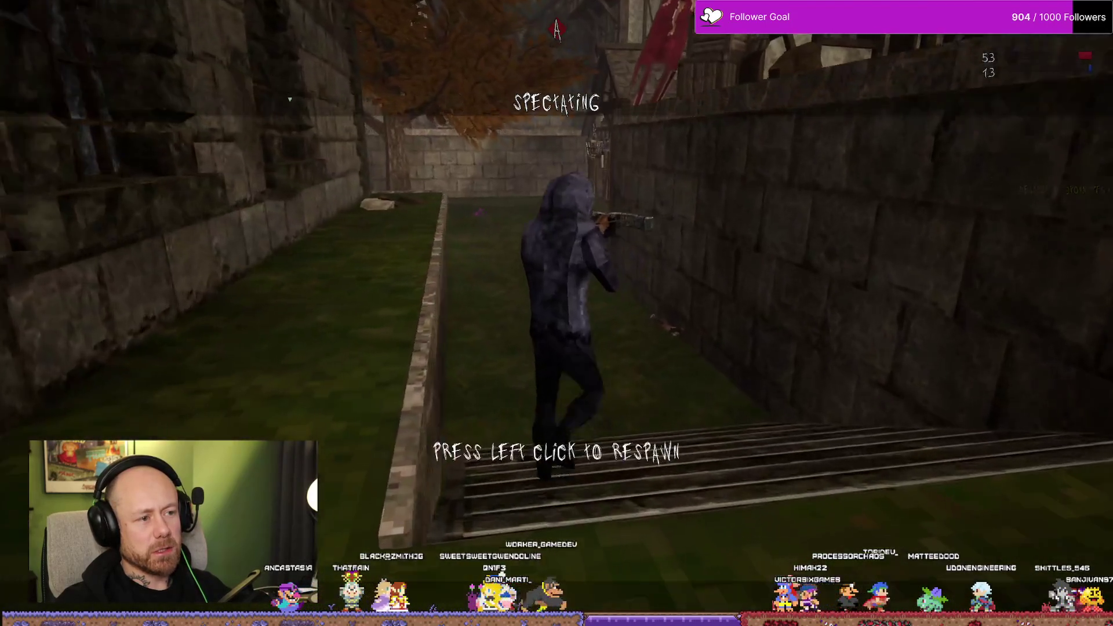
click(557, 313)
Redeploy, swap between knife and crossbow, and return to the loadout after dying
click(636, 550)
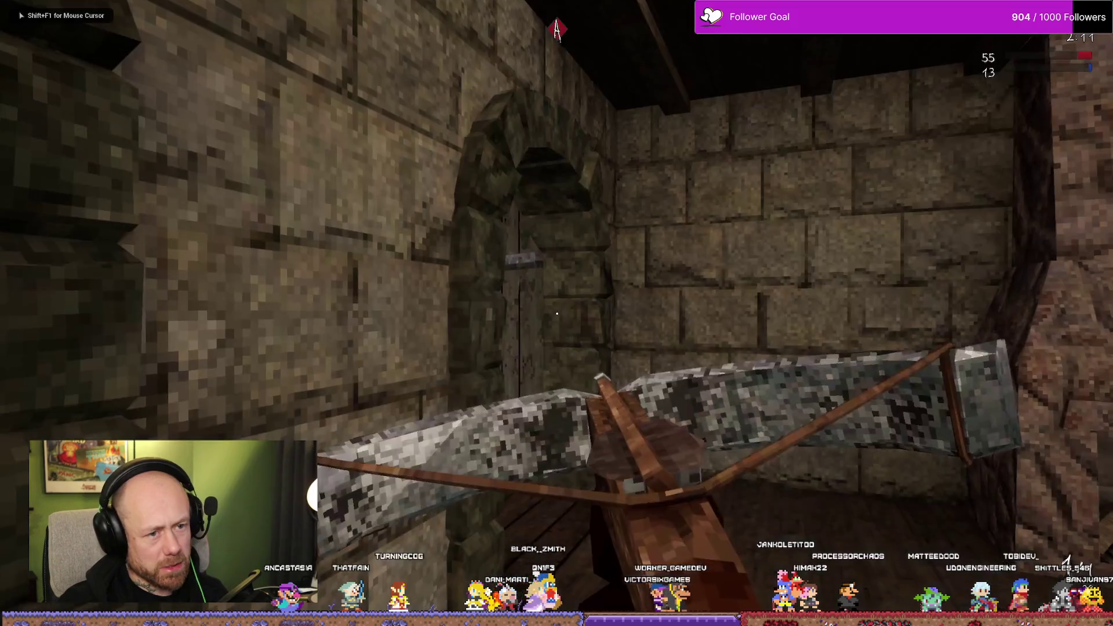
key(2)
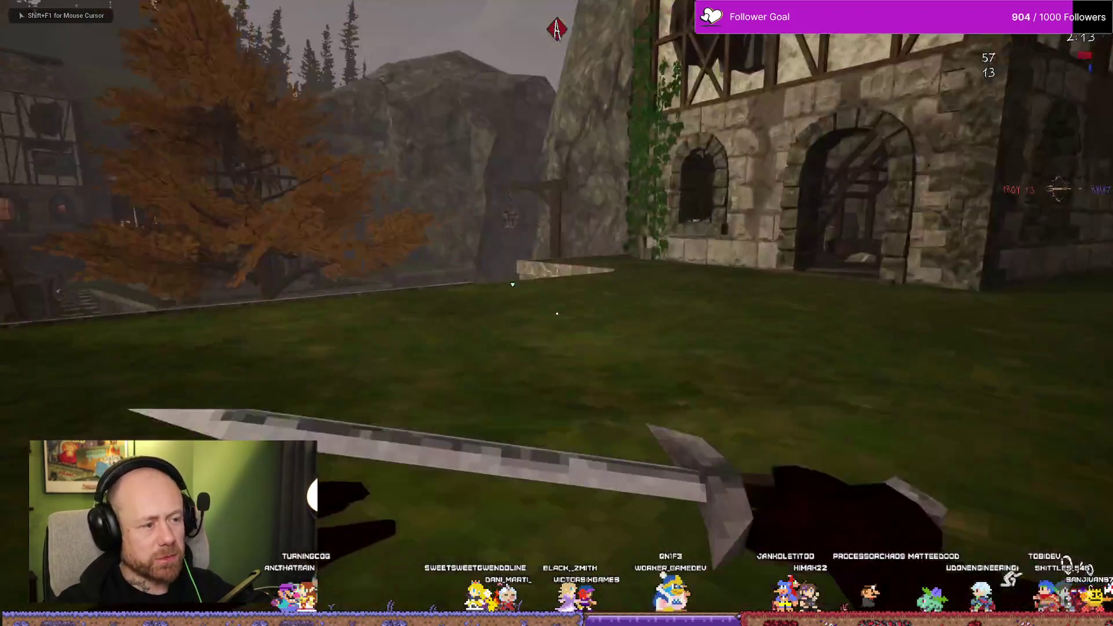
key(1)
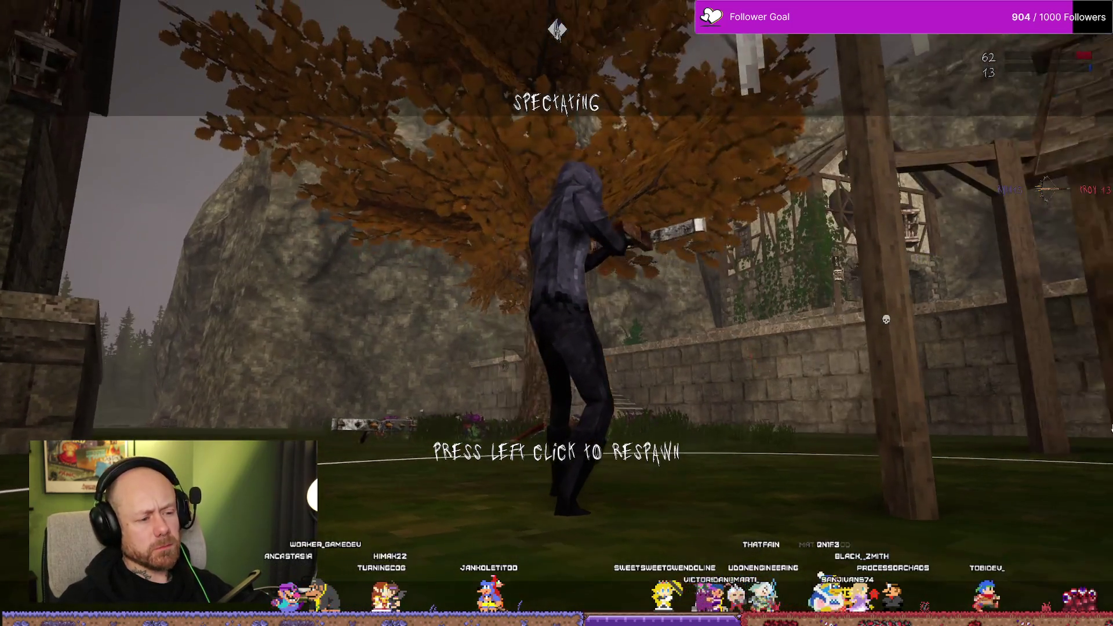
click(557, 313)
Deploy with the crossbow, walk out the arch toward the village banner, and respawn after dying
key(space)
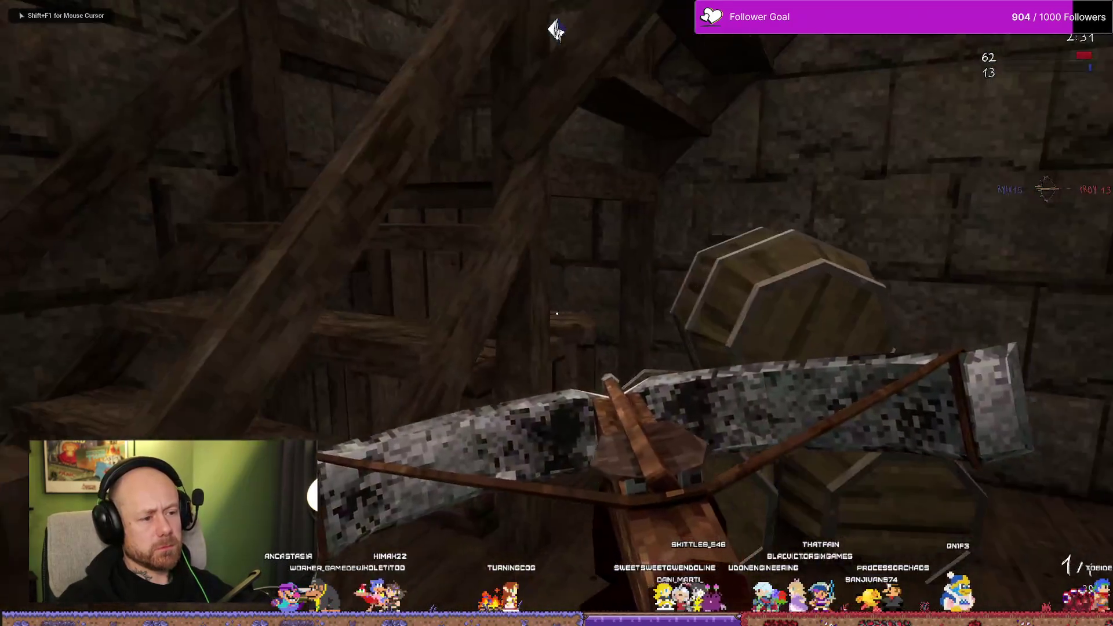
key(w)
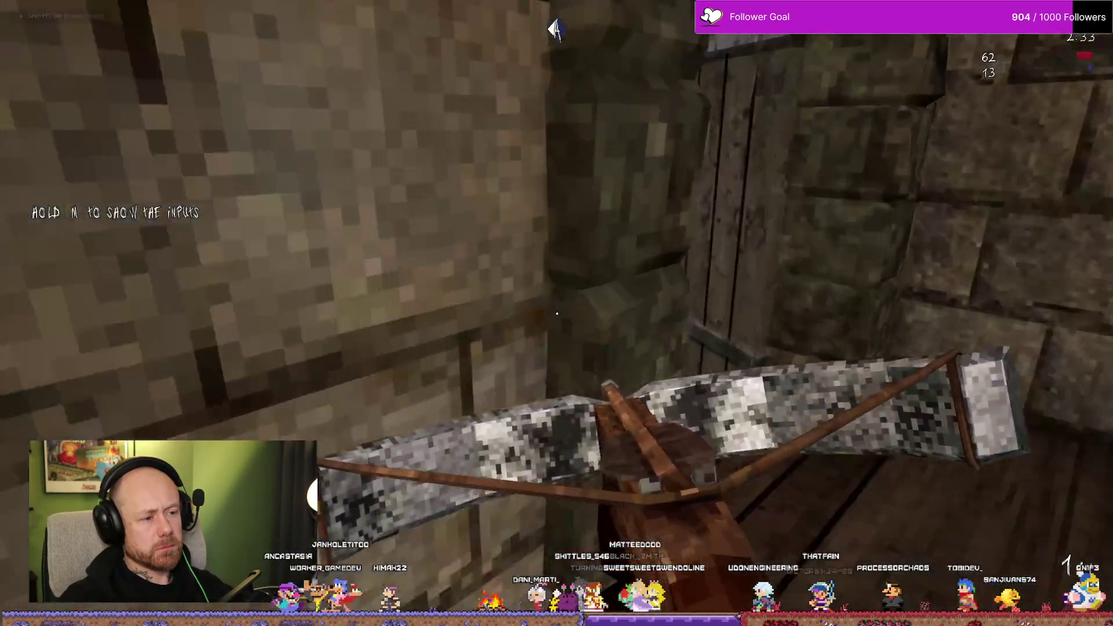
key(w)
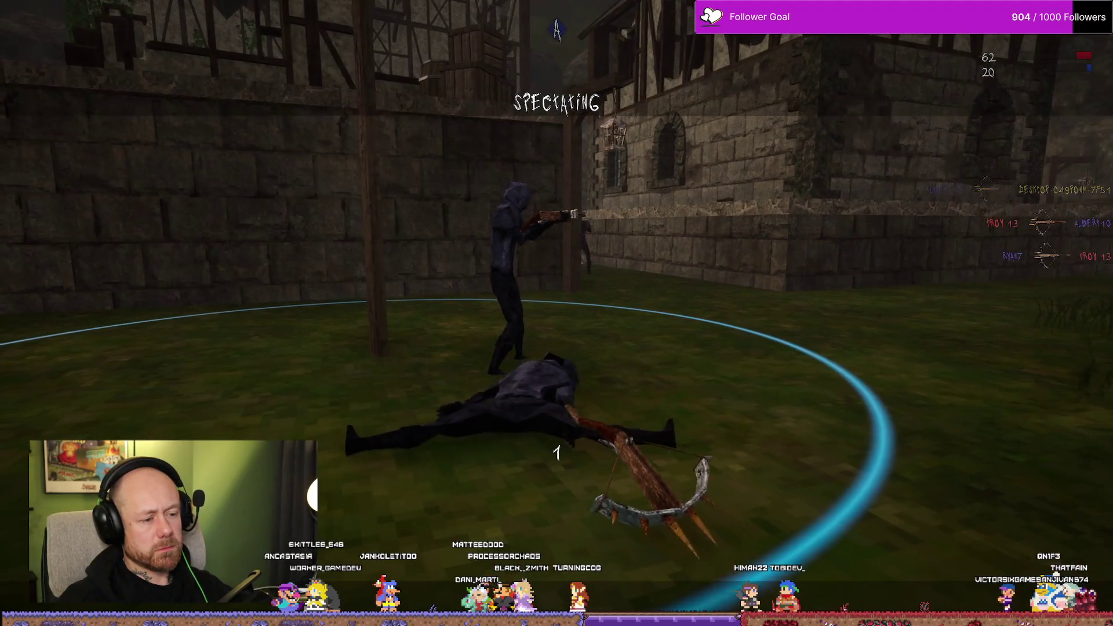
click(556, 313)
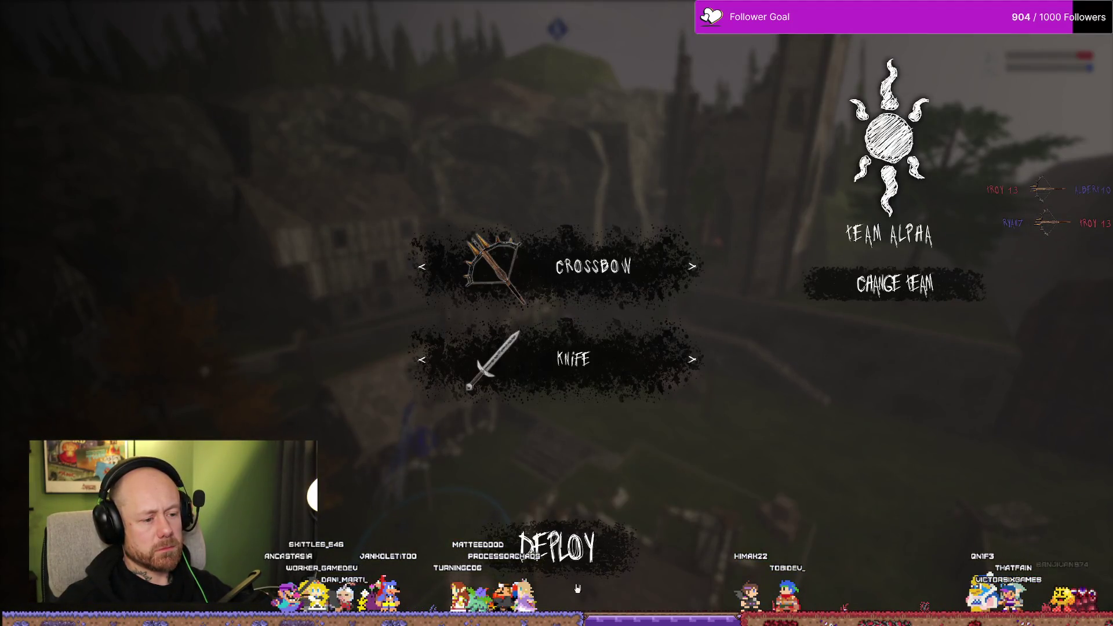
Deploy with the crossbow, then knife two enemies by the wall while holding Point A
click(601, 599)
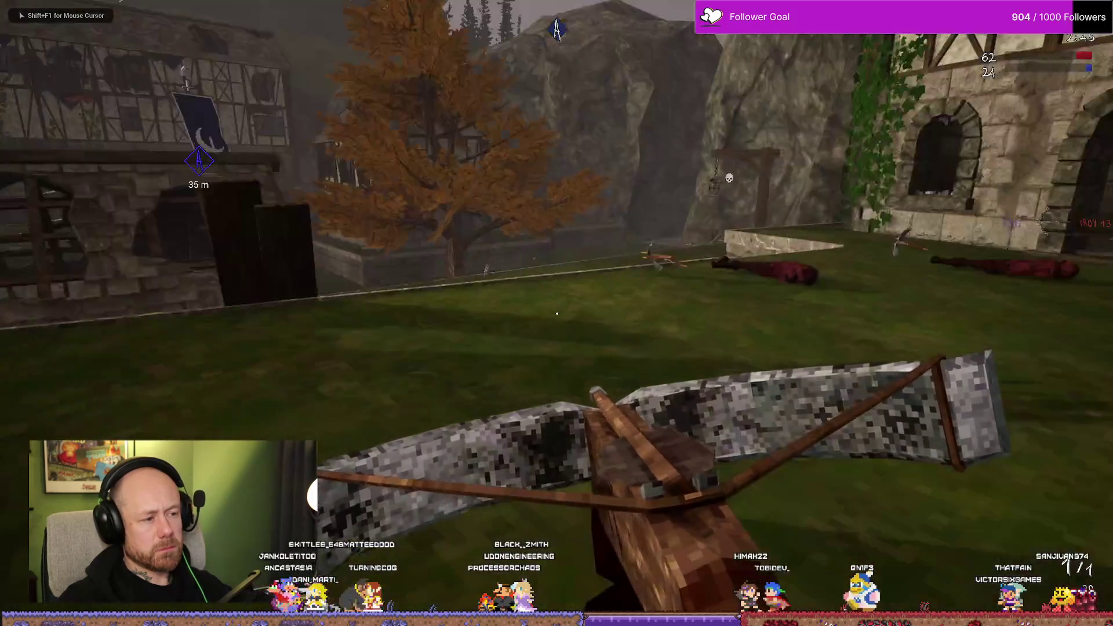
key(2)
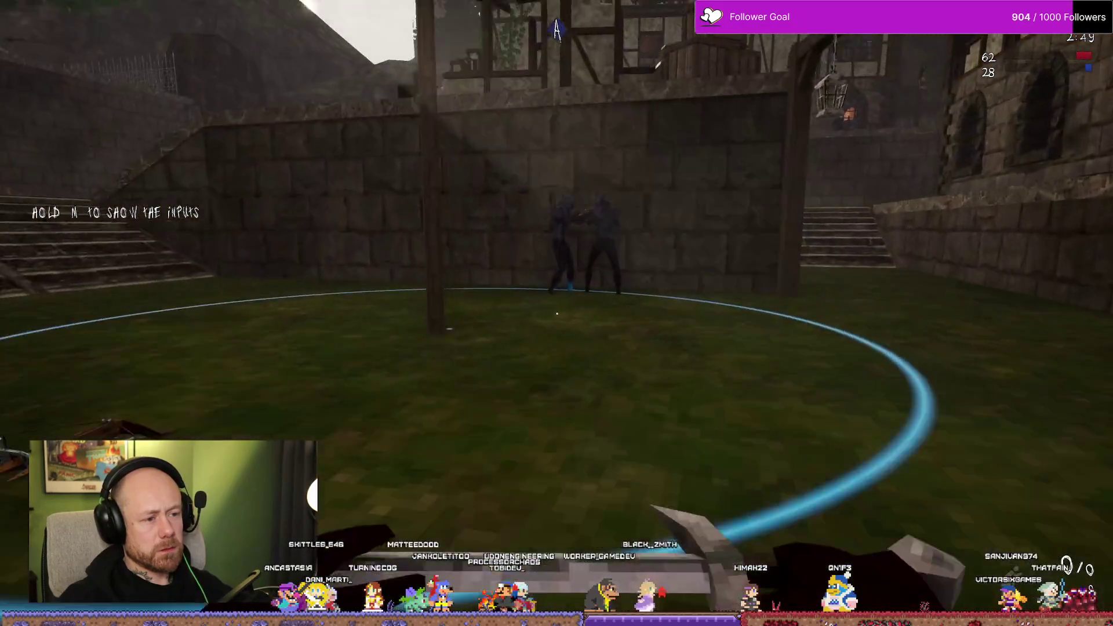
click(557, 314)
click(556, 313)
click(557, 313)
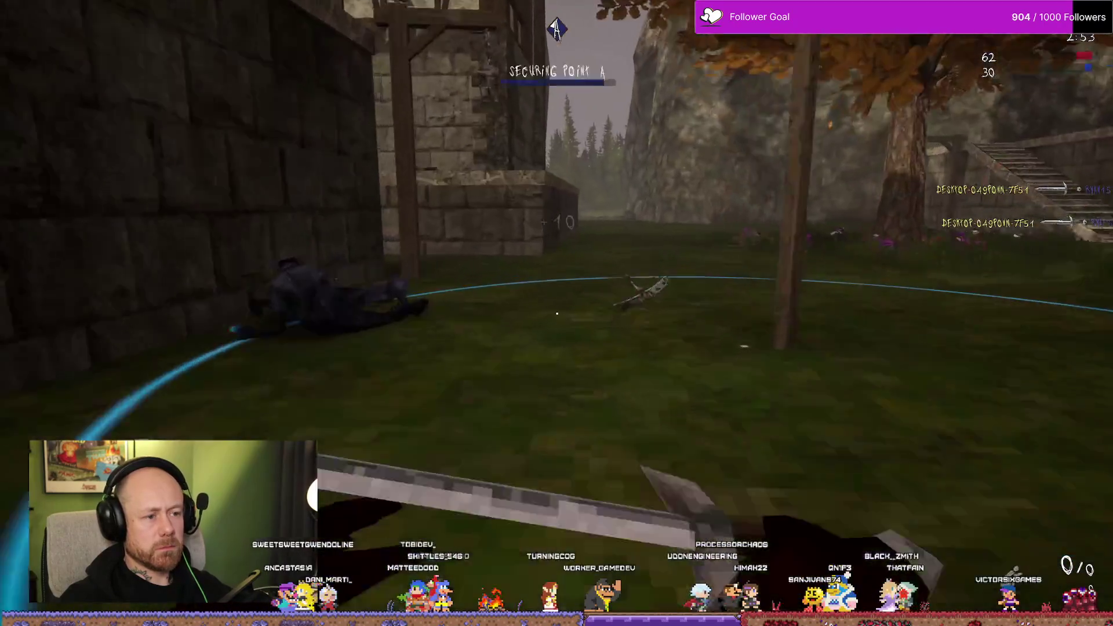
Aim and fire a crossbow bolt at an enemy, reload, then respawn
key(1)
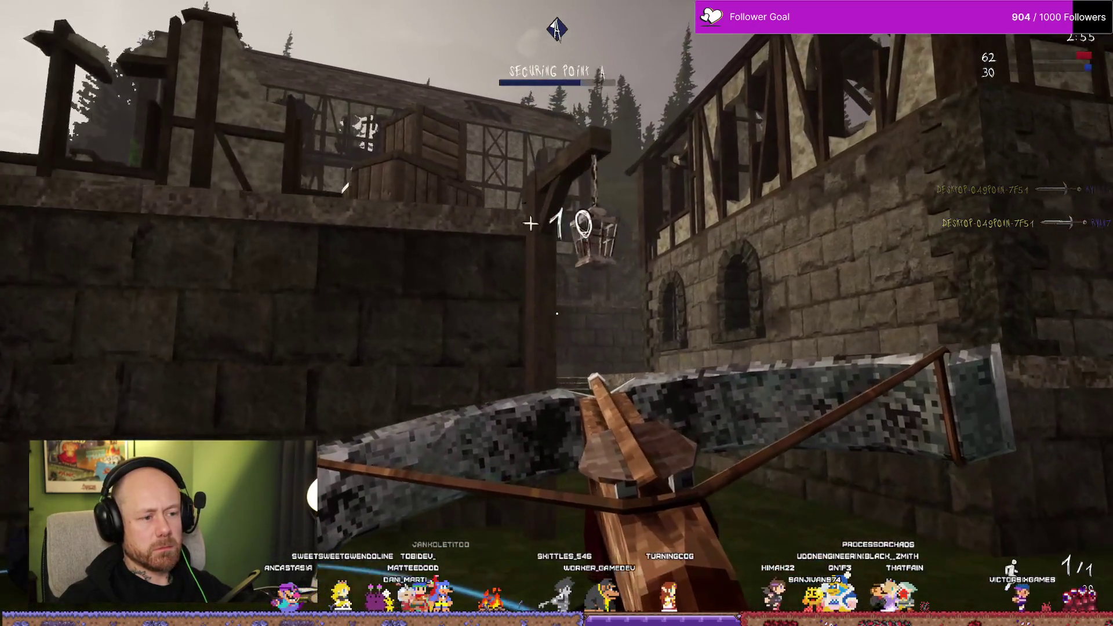
right_click(557, 313)
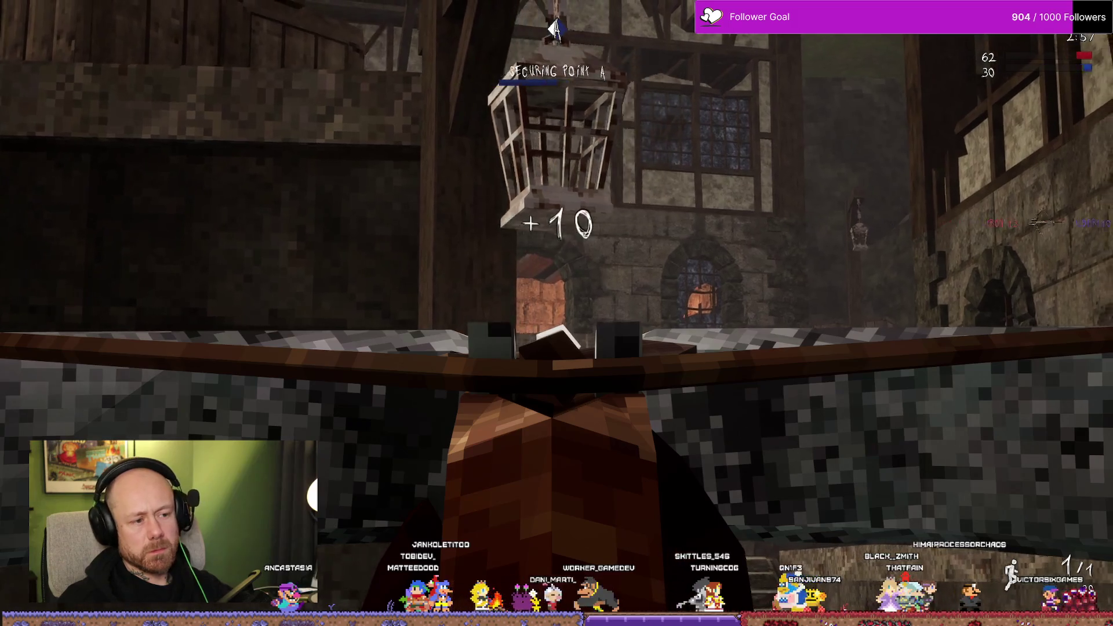
click(557, 313)
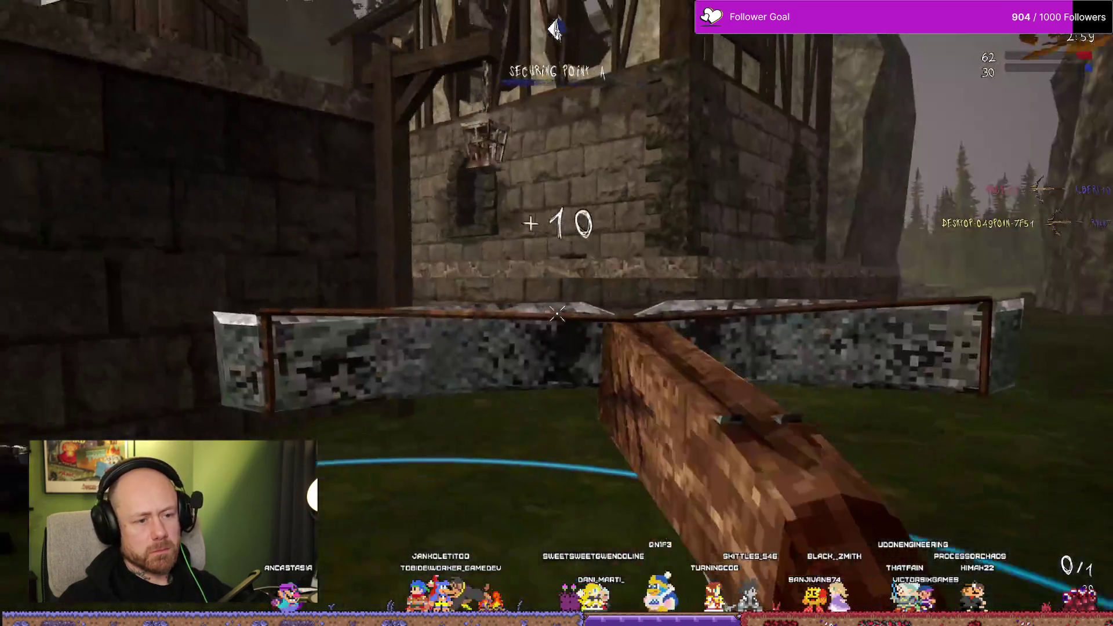
key(r)
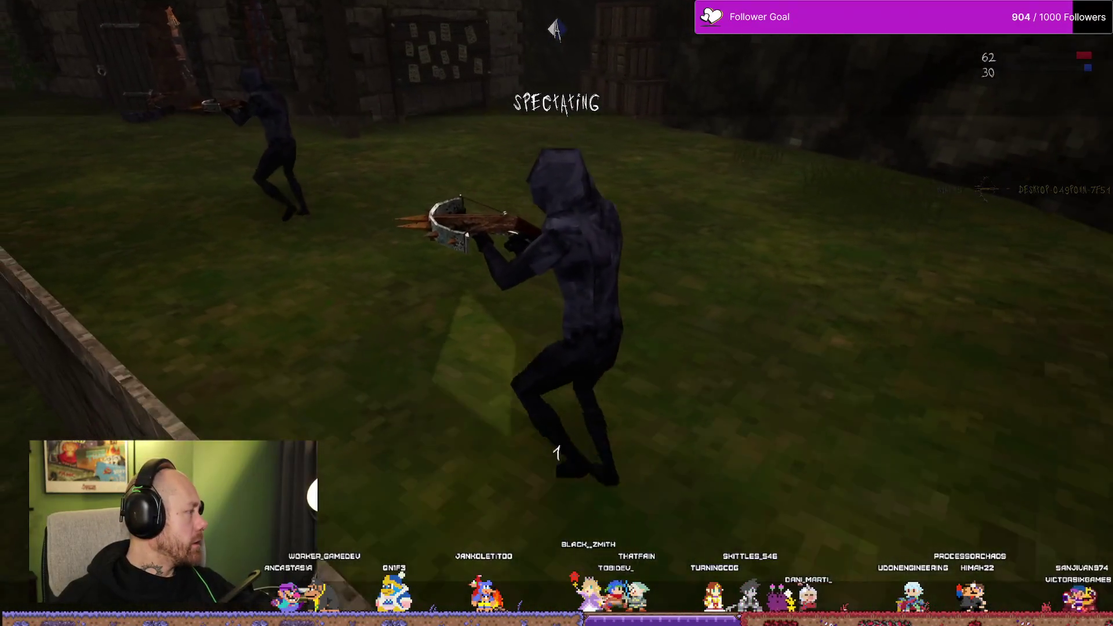
click(557, 314)
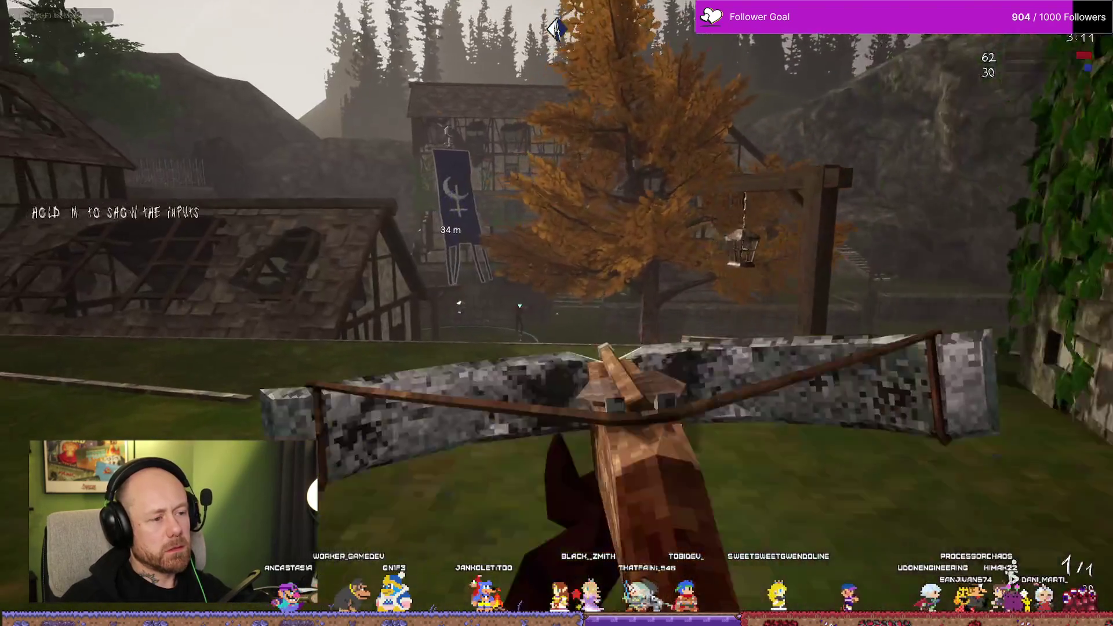
Aim toward the blue banner, knife the red enemy by the wall, and re-equip the crossbow
right_click(556, 313)
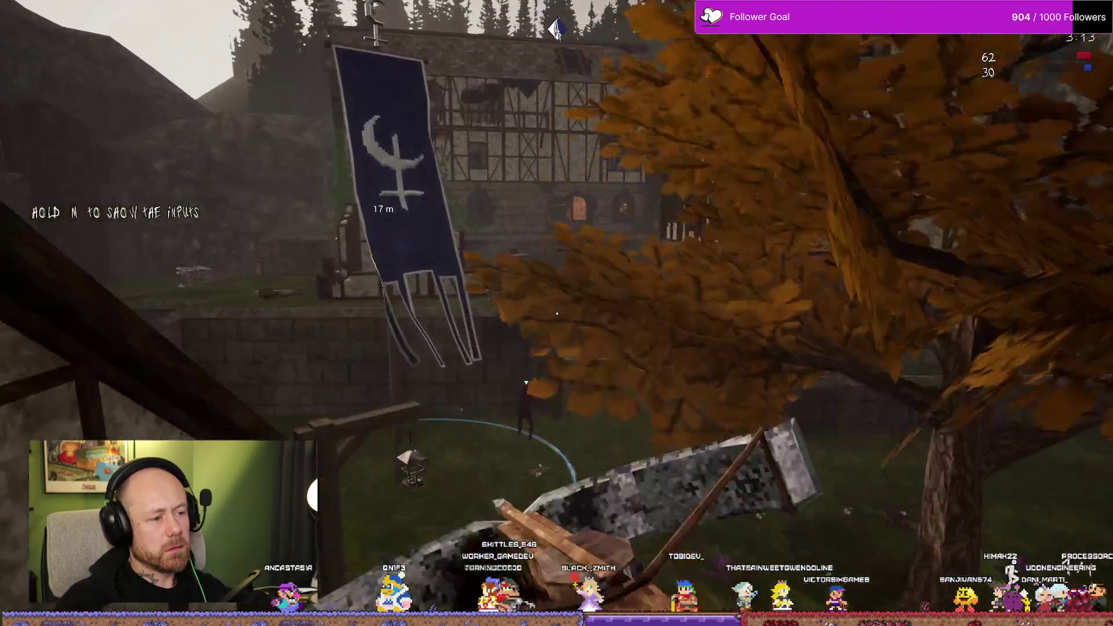
key(2)
click(557, 313)
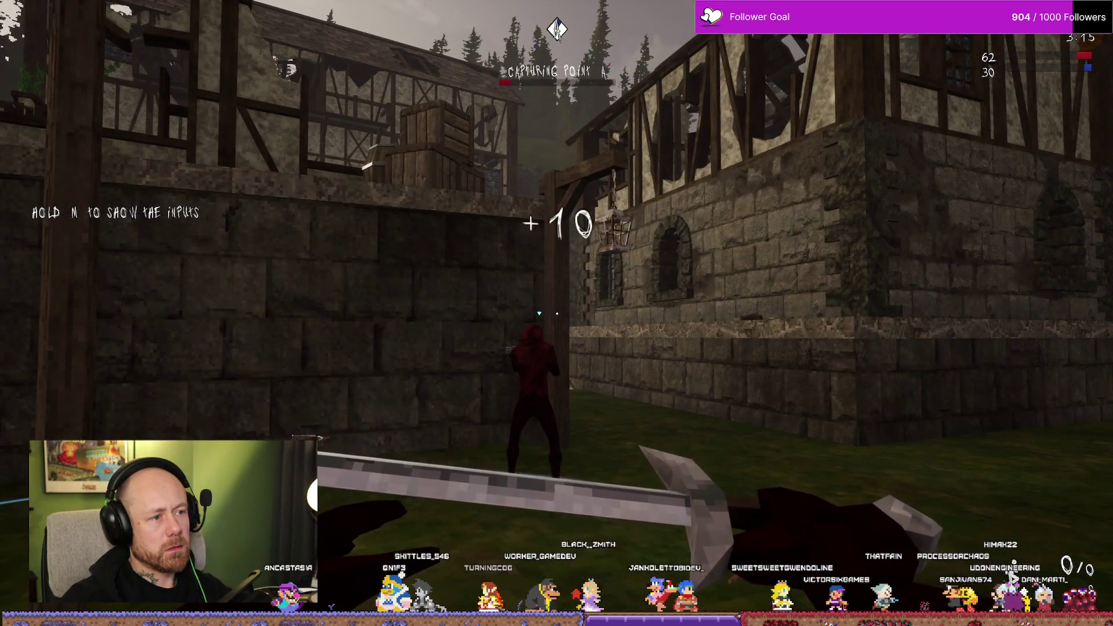
key(1)
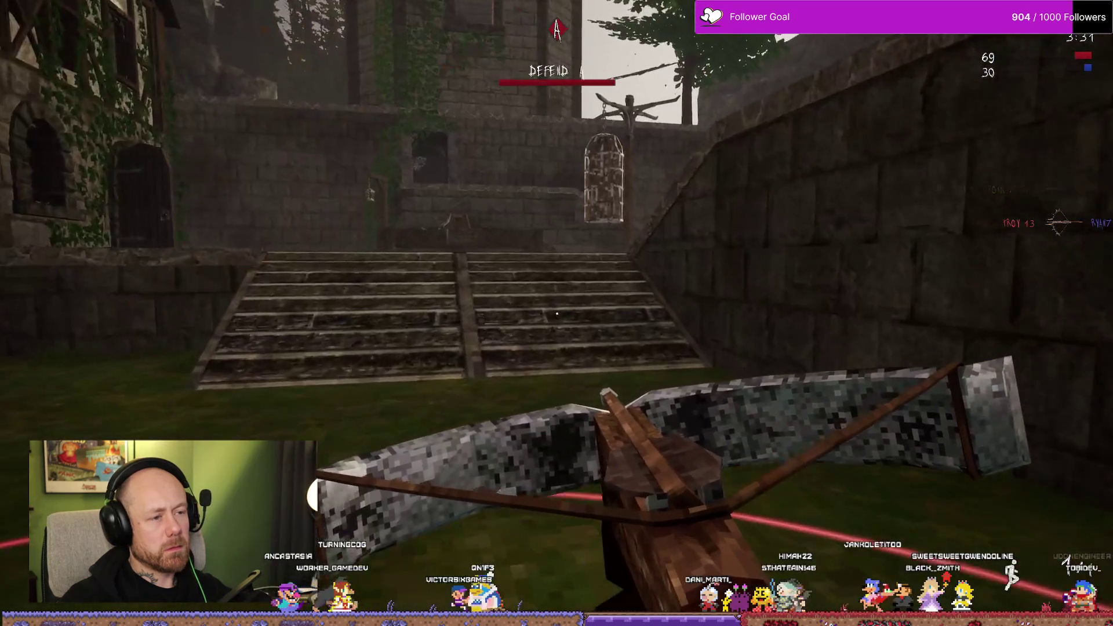
Swap weapons, shoot an enemy with the crossbow, and return to the respawn loadout after dying
key(1)
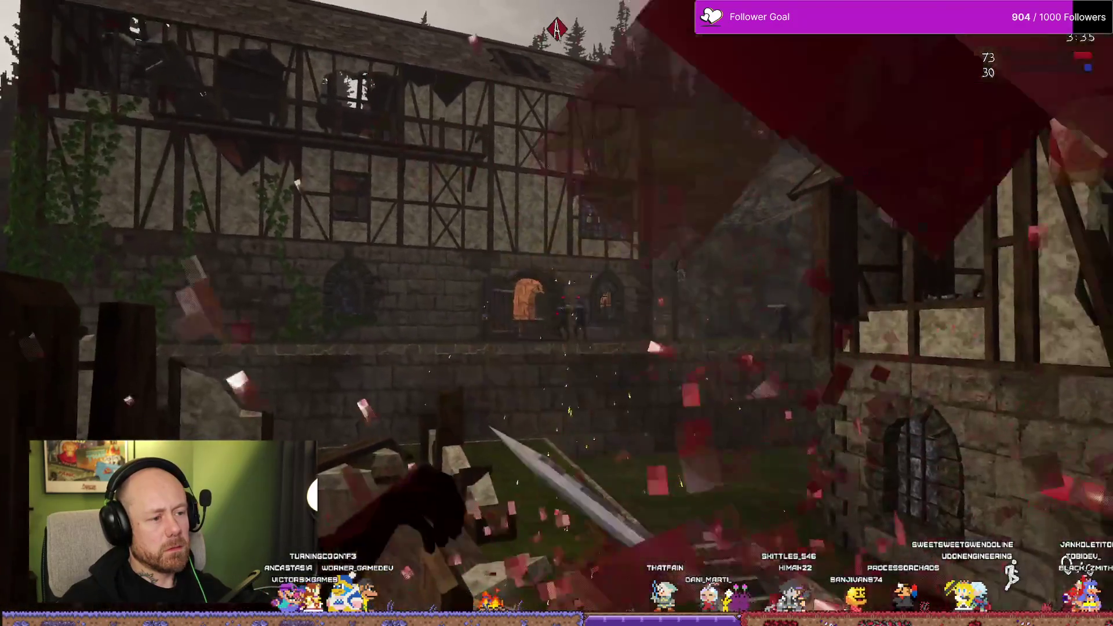
key(2)
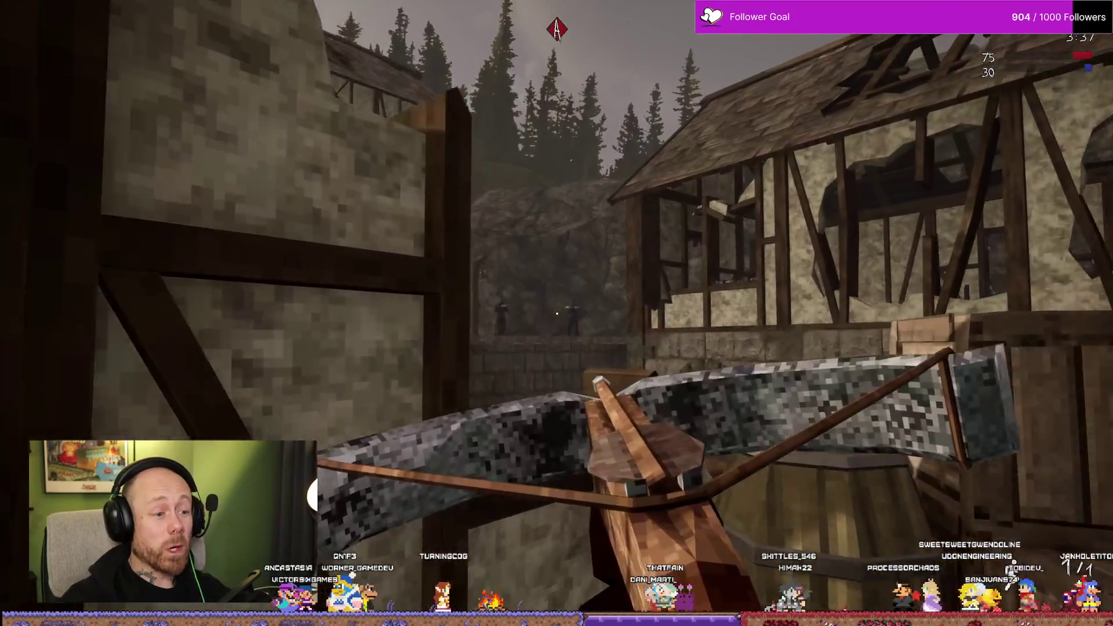
click(557, 314)
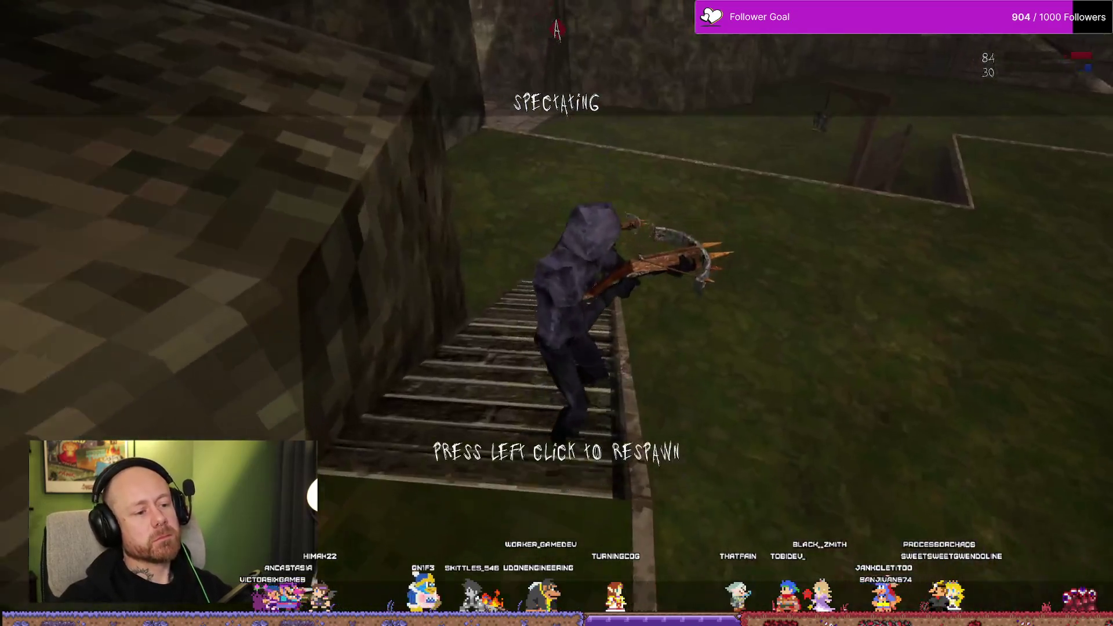
click(557, 313)
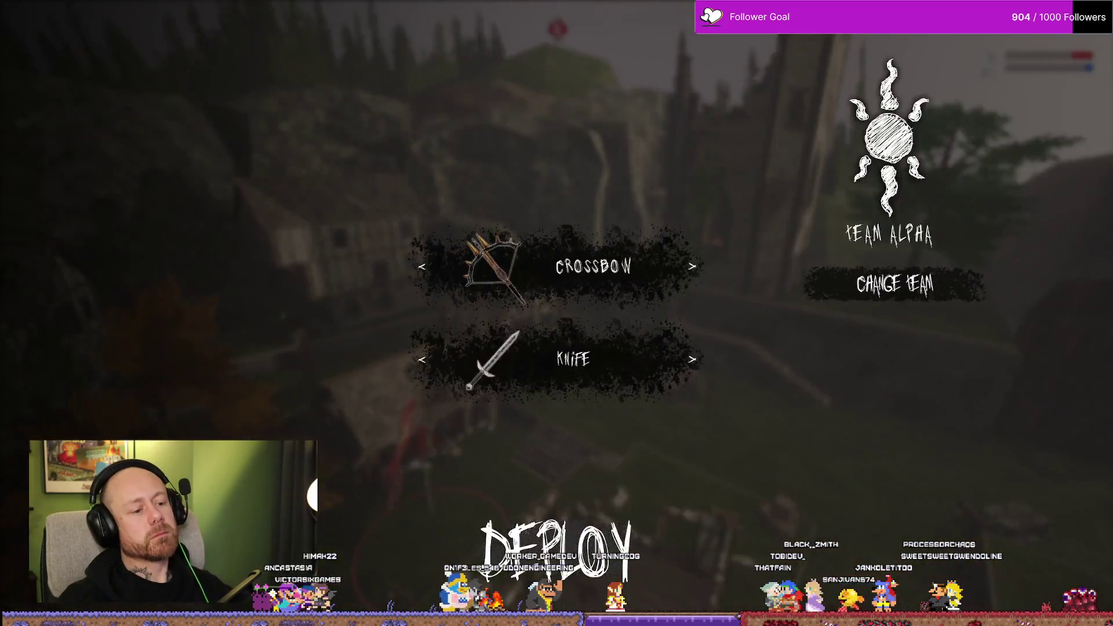
Walk through the village and check the team scoreboard after being killed
key(w)
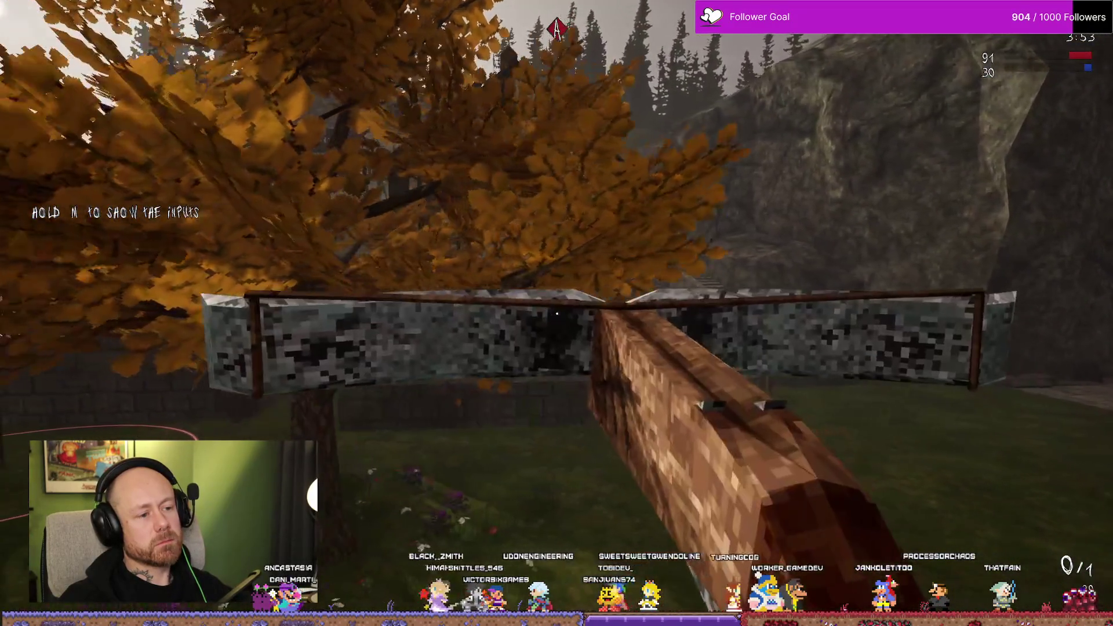
key(w)
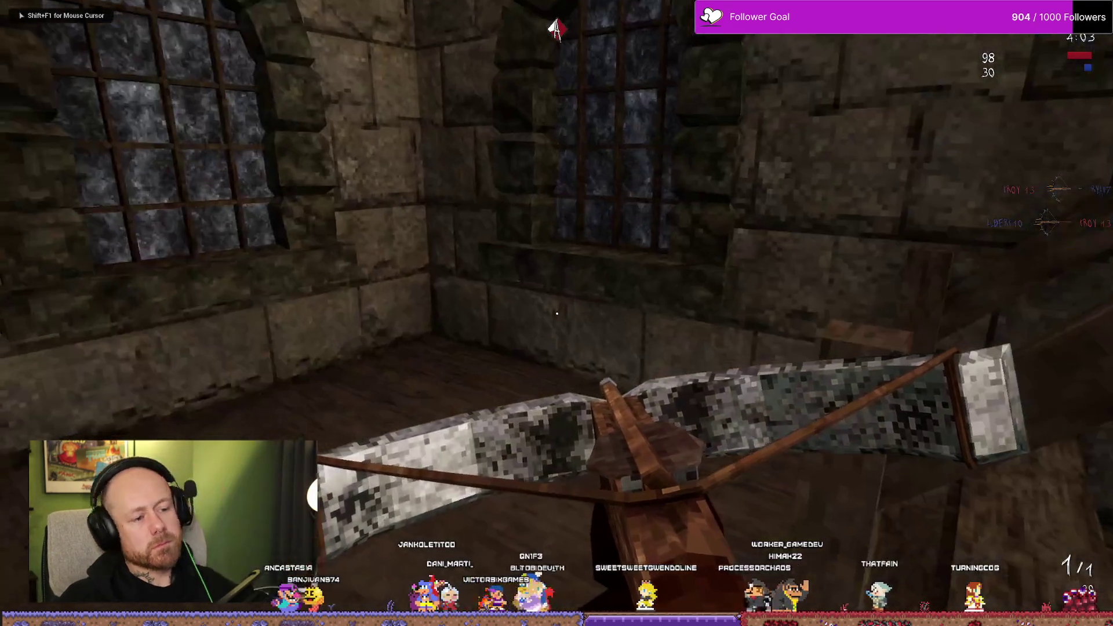
key(w)
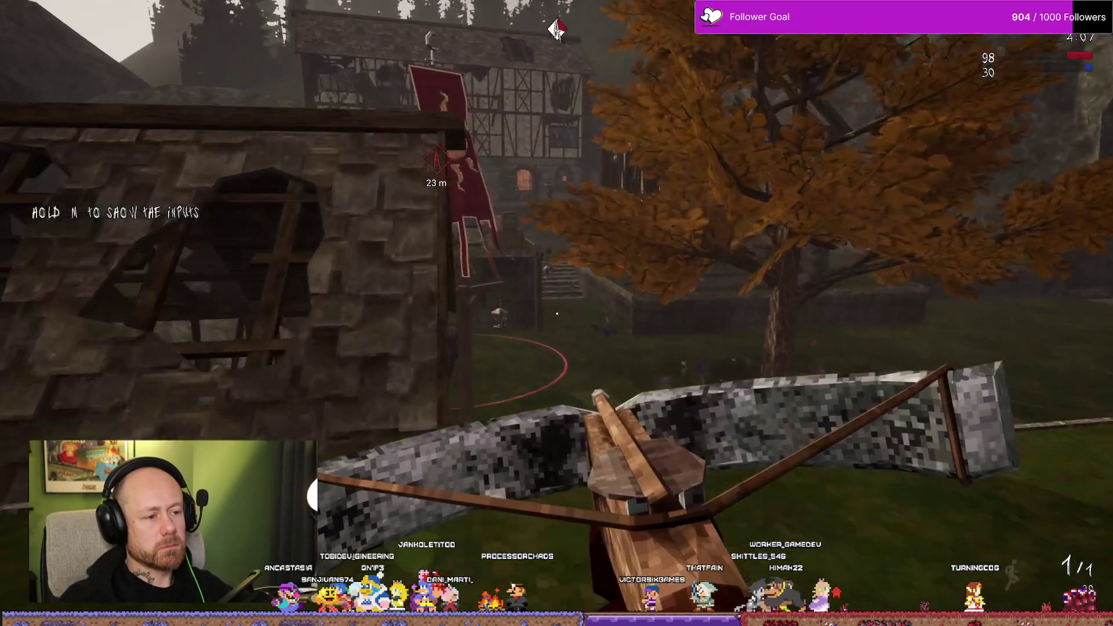
key(Tab)
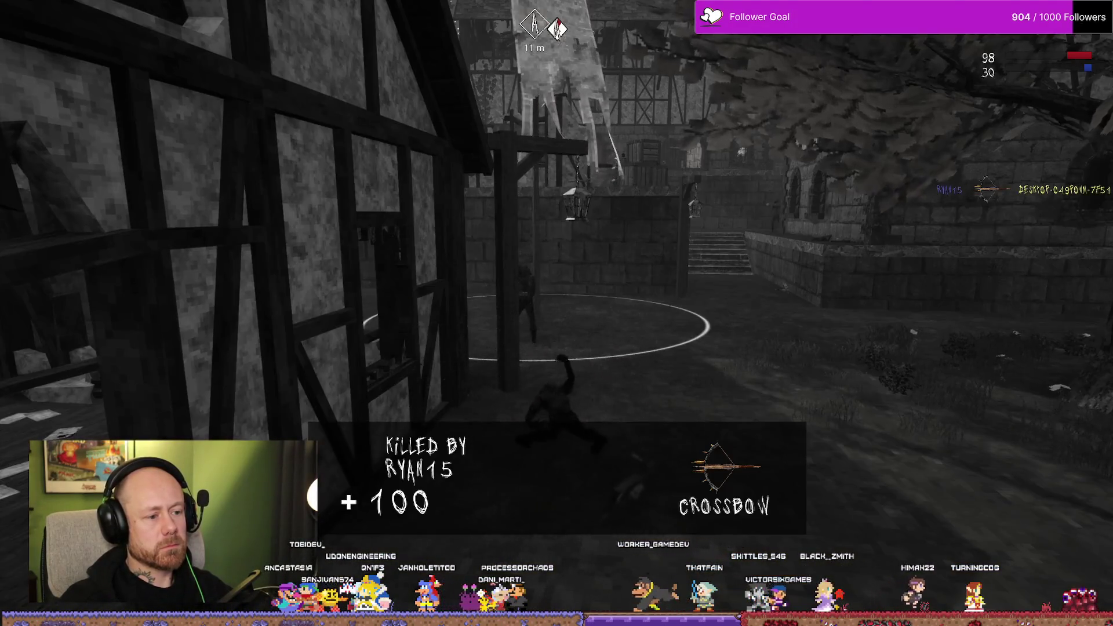
key(Tab)
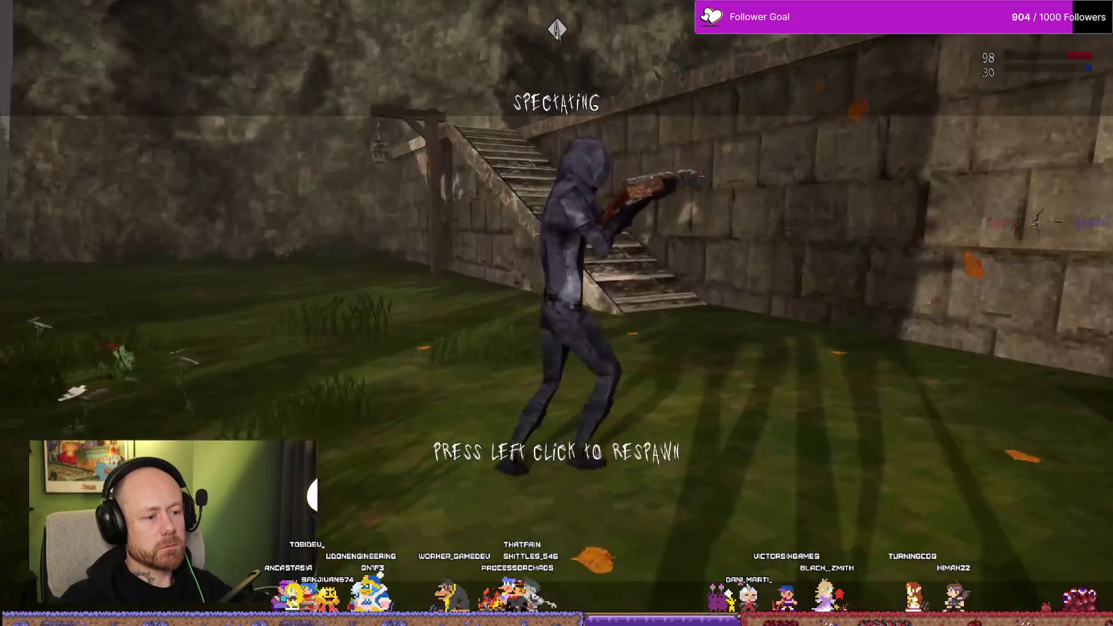
Respawn twice with the crossbow, head into the tree courtyard, then end the game session
click(556, 313)
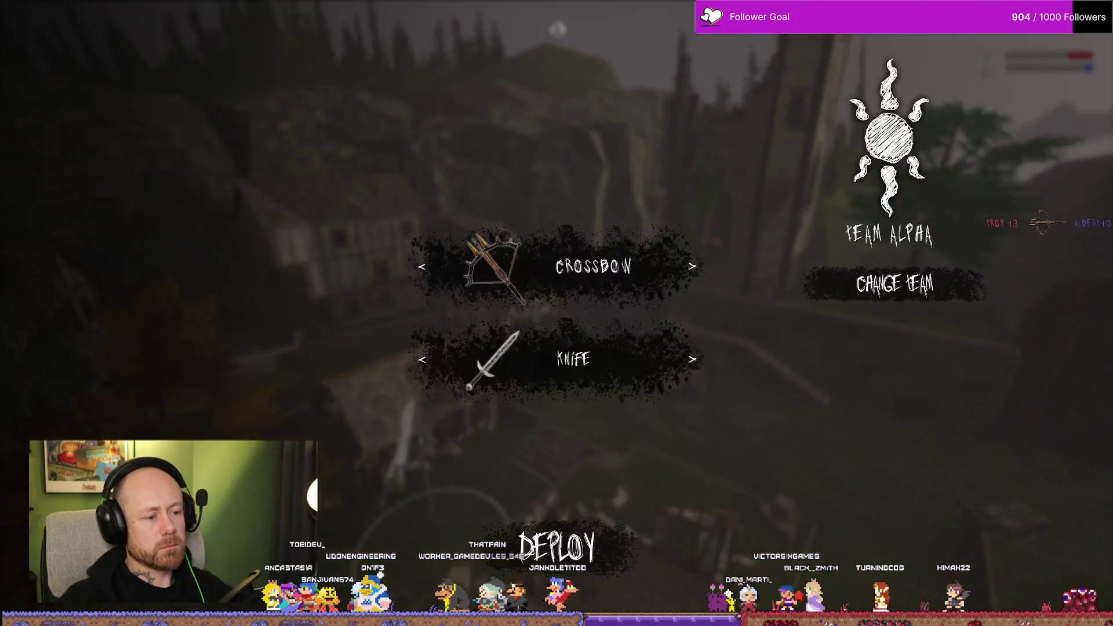
click(557, 548)
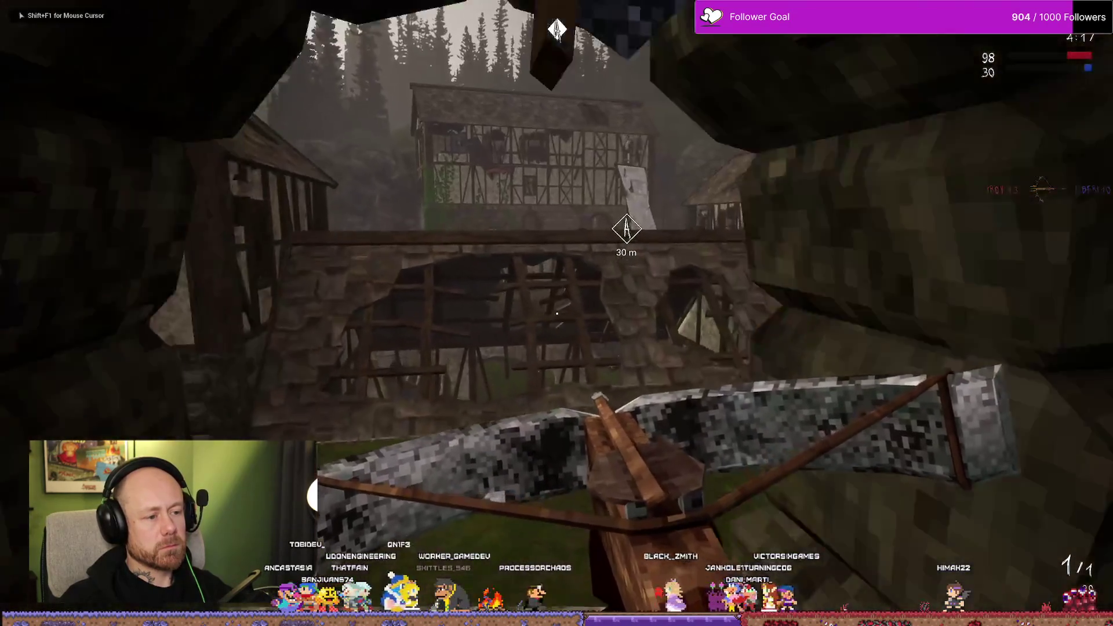
key(w)
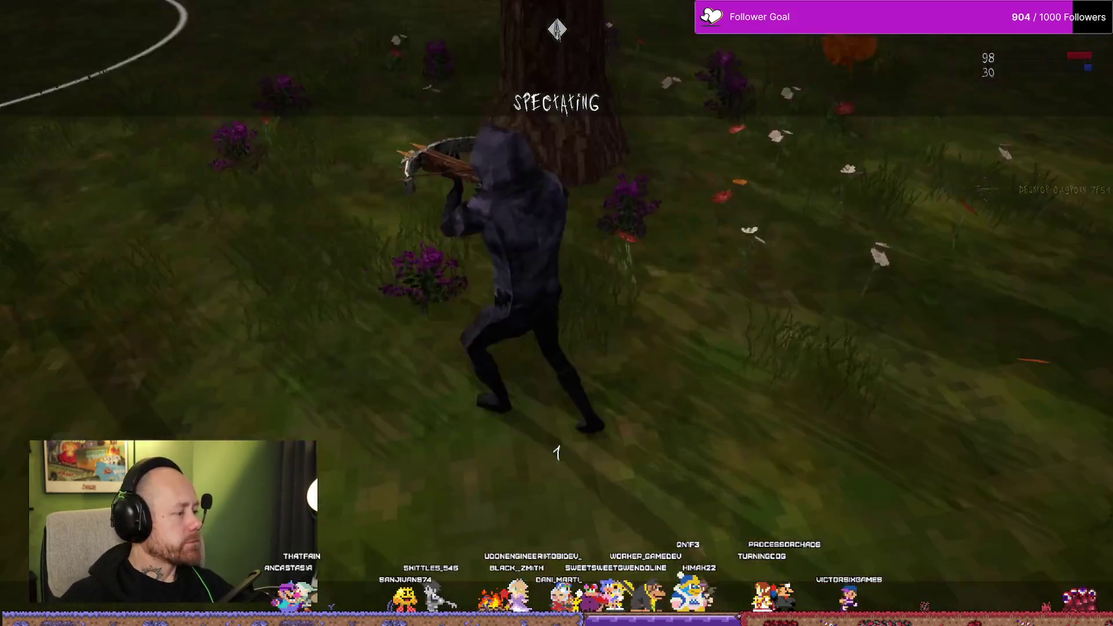
click(557, 313)
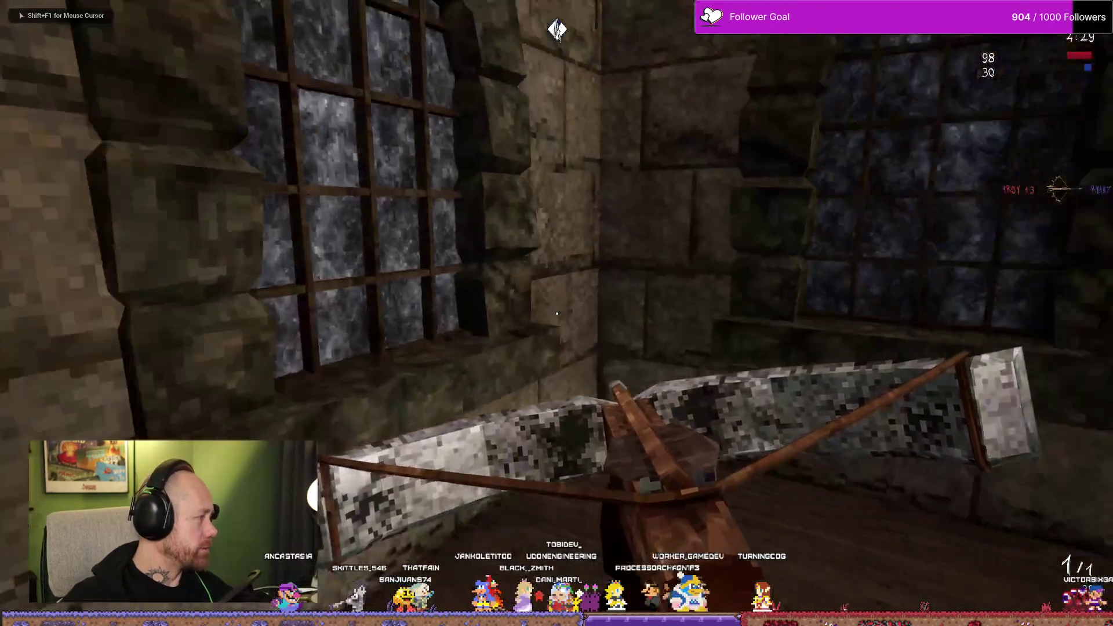
key(w)
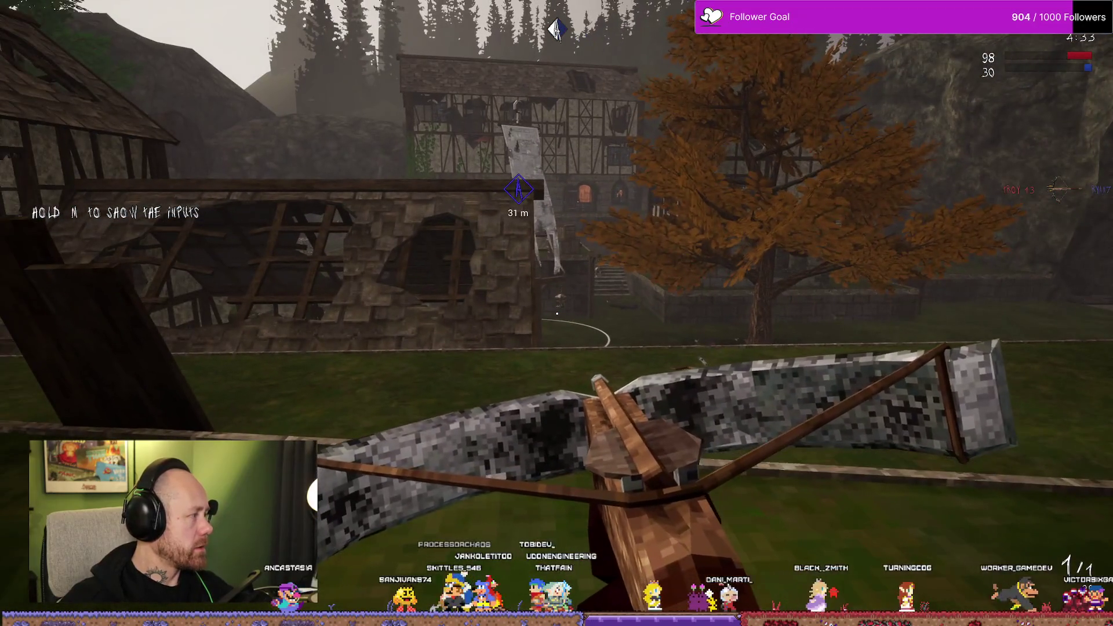
key(Escape)
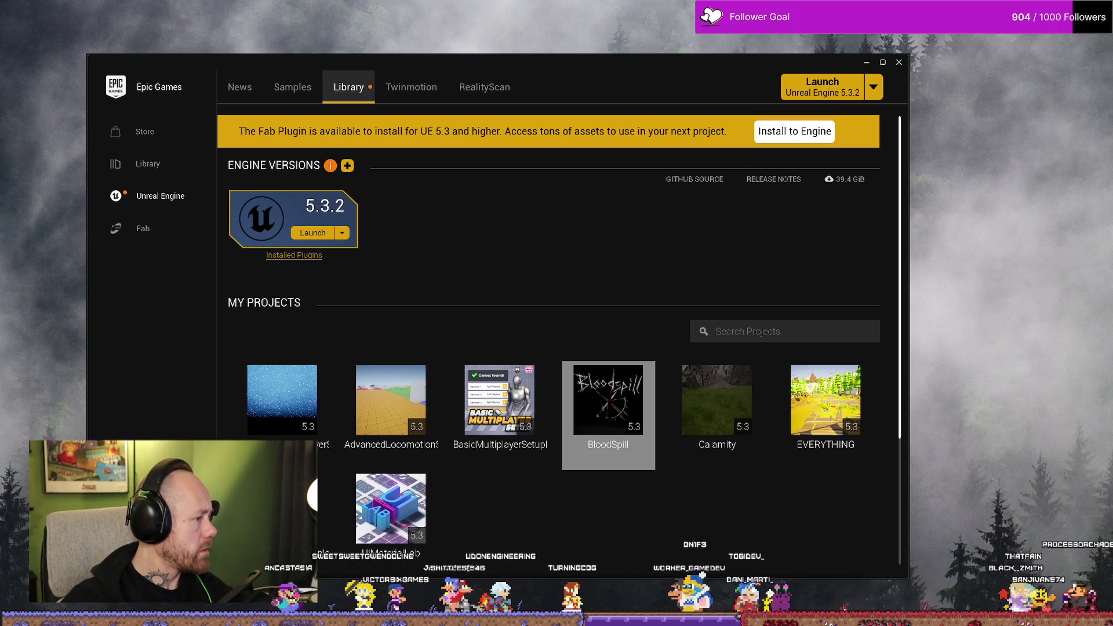
Switch windows and launch the BloodSpill project from the Epic launcher library
key(alt+Tab)
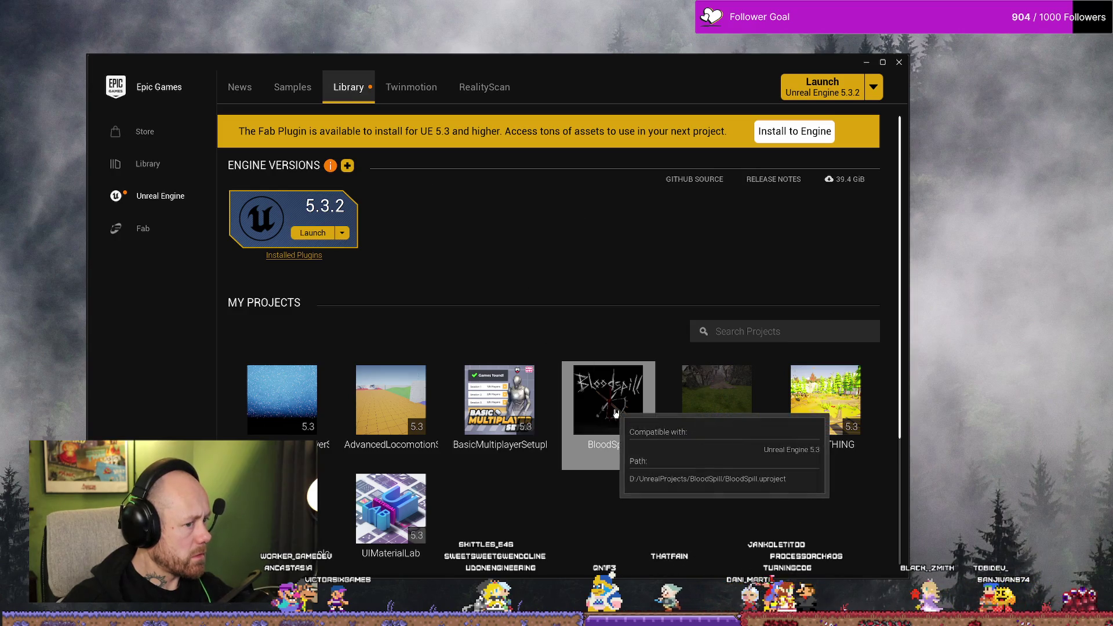
double_click(574, 413)
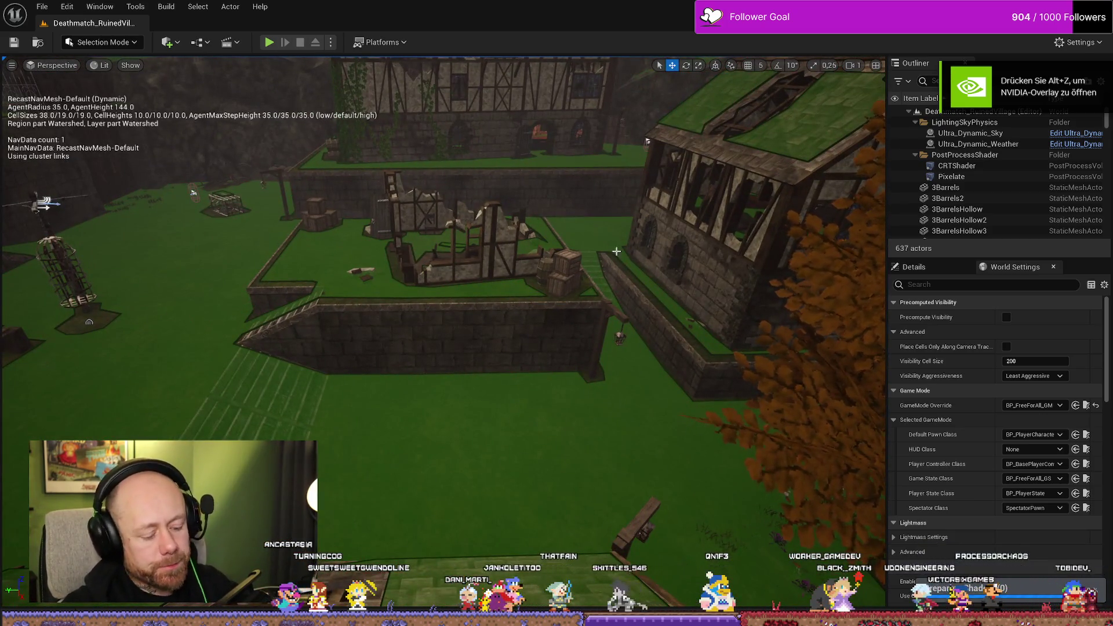
Hide the navmesh overlay, swing the camera across the village, and start Play In Editor
key(p)
drag(616, 253, 207, 272)
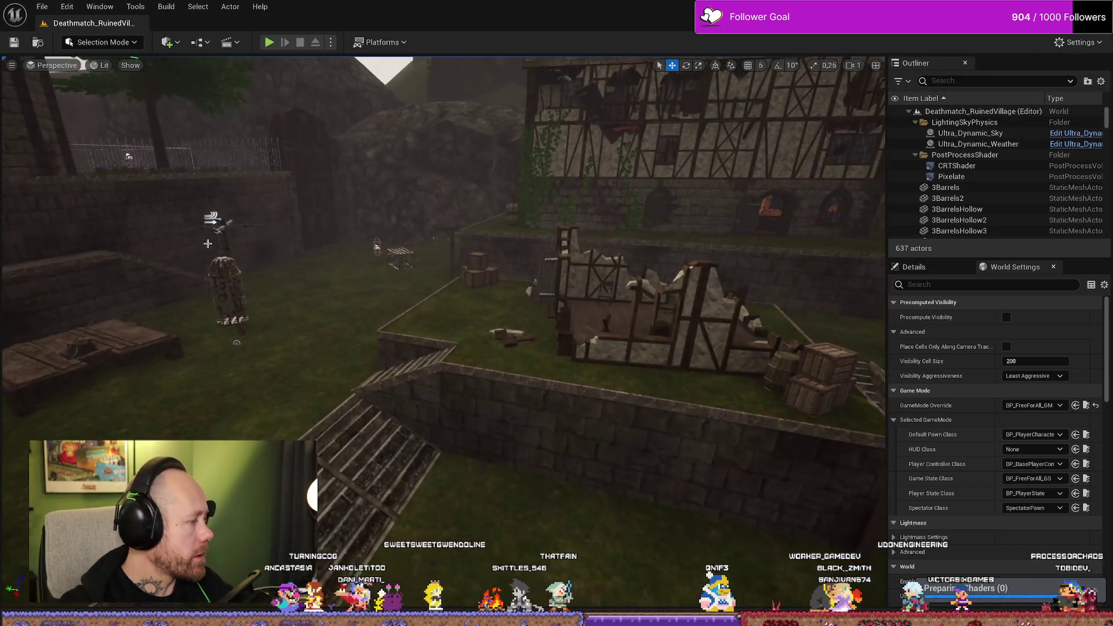
key(alt+p)
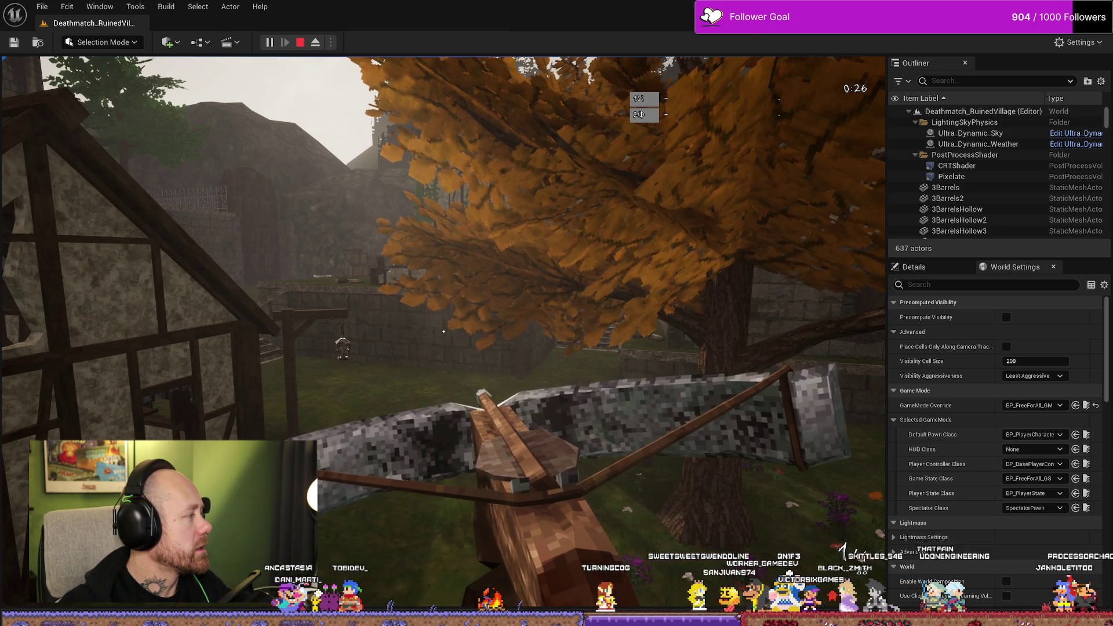
Walk toward the castle wall, fire a crossbow bolt at the tower, then stop the PIE session
click(446, 350)
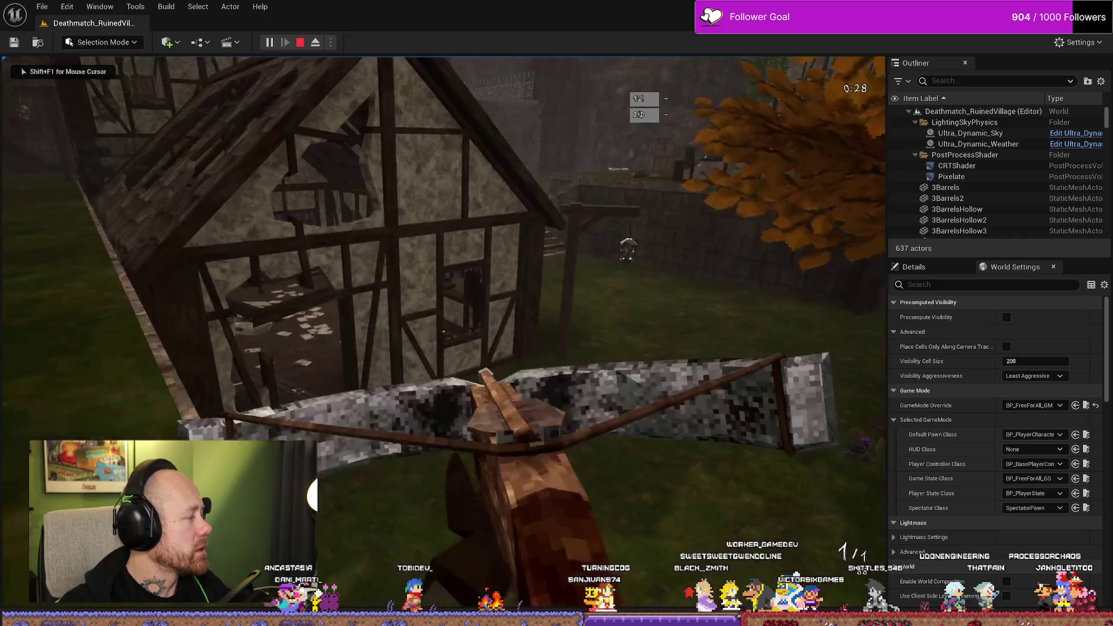
key(w)
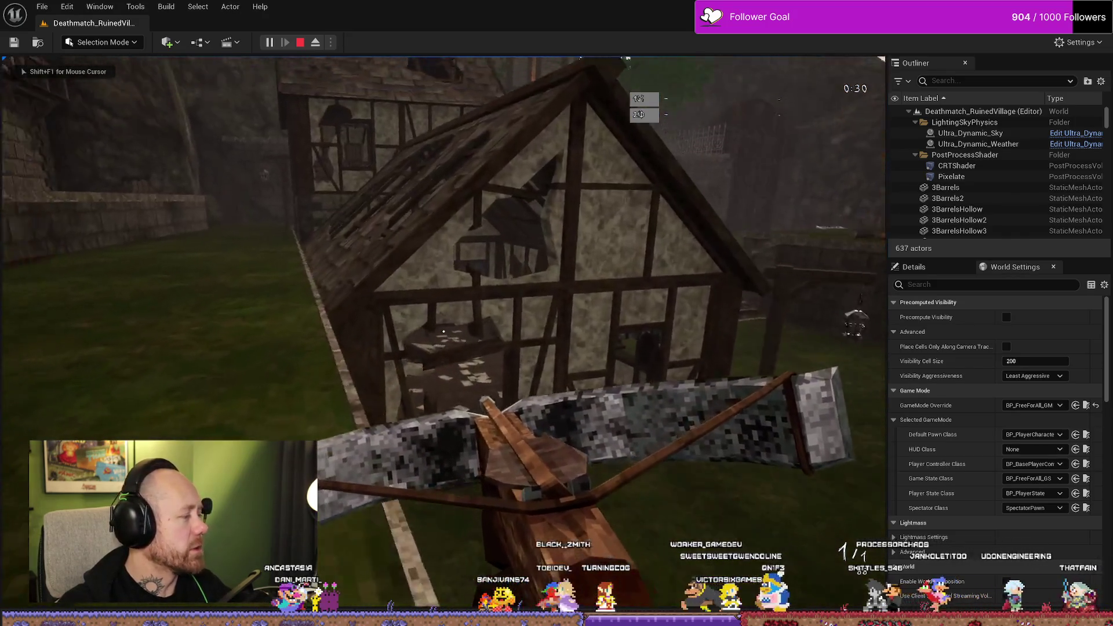
key(w)
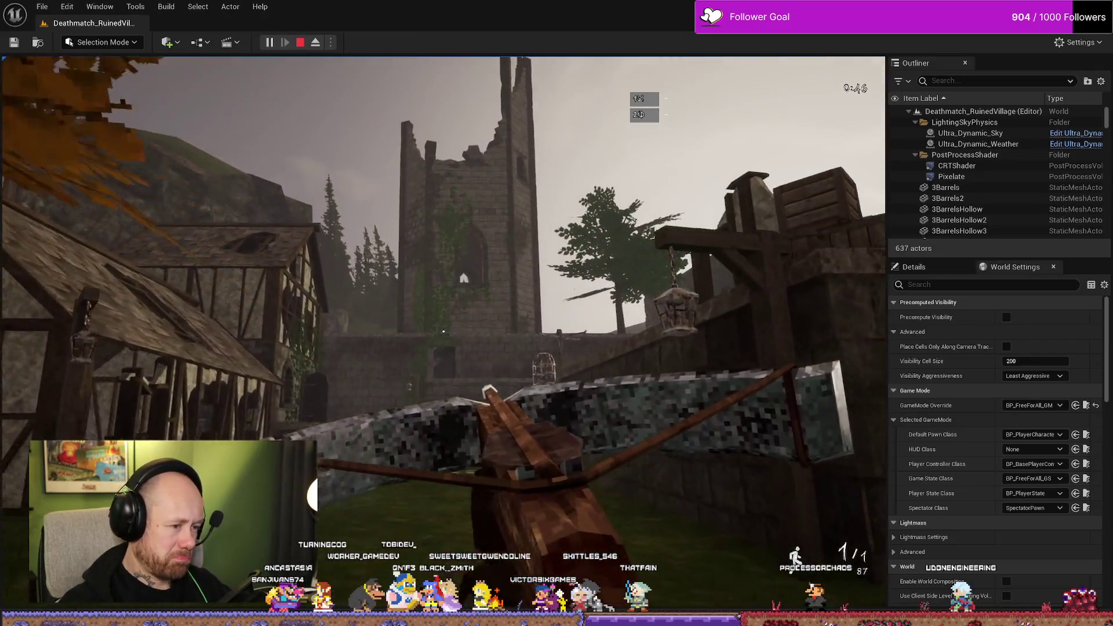
right_click(443, 331)
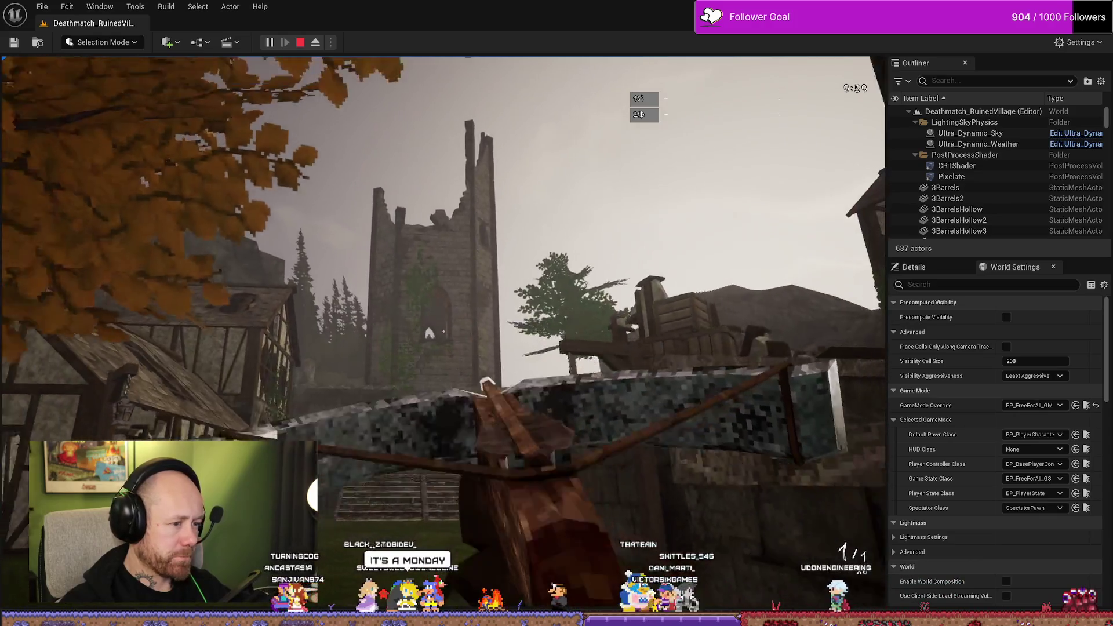
right_click(443, 332)
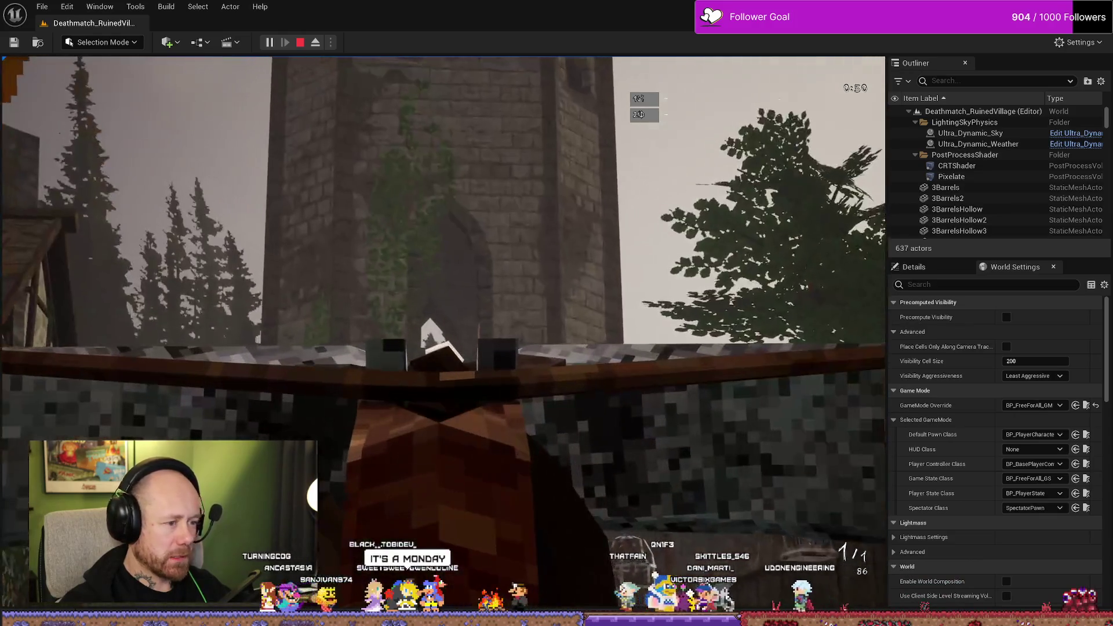
click(444, 332)
key(Escape)
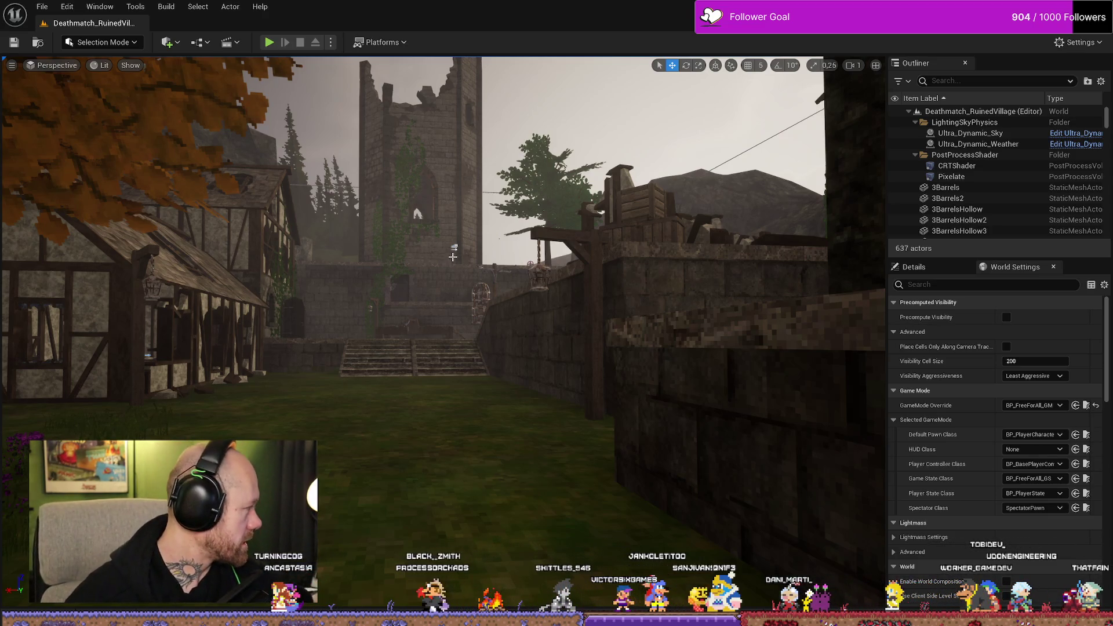
Fly toward the tower, selecting the sky and PlayerStart actors and sweeping over the village
mouse_move(576, 391)
mouse_down()
mouse_move(580, 371)
mouse_move(546, 362)
mouse_move(571, 362)
mouse_move(577, 348)
mouse_move(577, 395)
mouse_move(539, 395)
mouse_move(536, 420)
mouse_move(550, 400)
mouse_move(528, 391)
mouse_move(528, 413)
mouse_move(584, 344)
mouse_up()
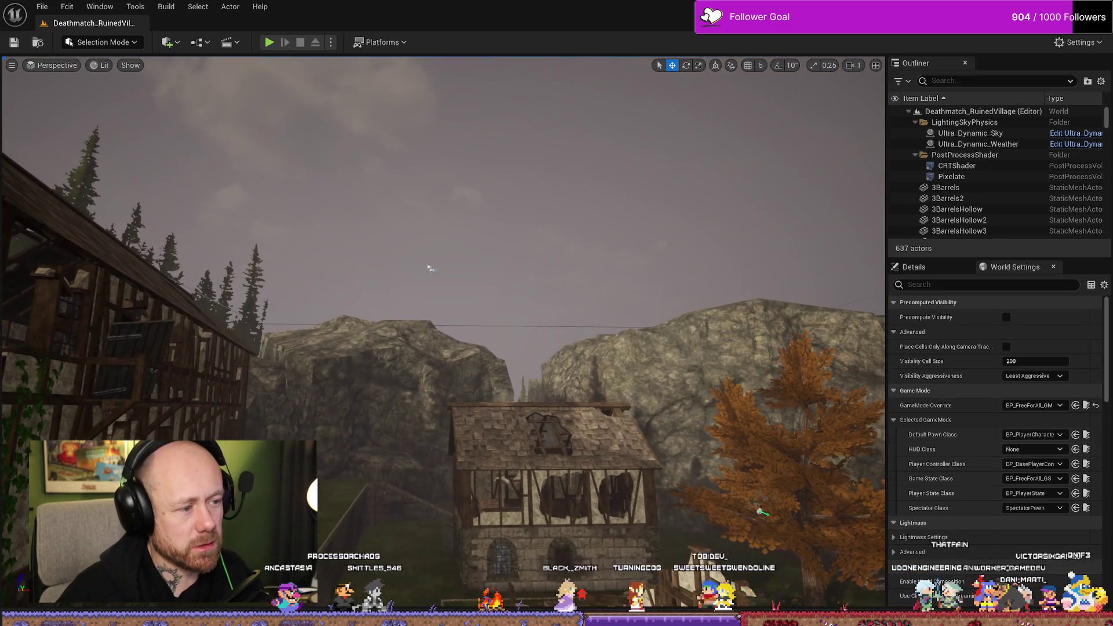
click(429, 268)
click(435, 274)
mouse_move(435, 274)
mouse_down()
mouse_move(383, 271)
mouse_move(371, 255)
mouse_up()
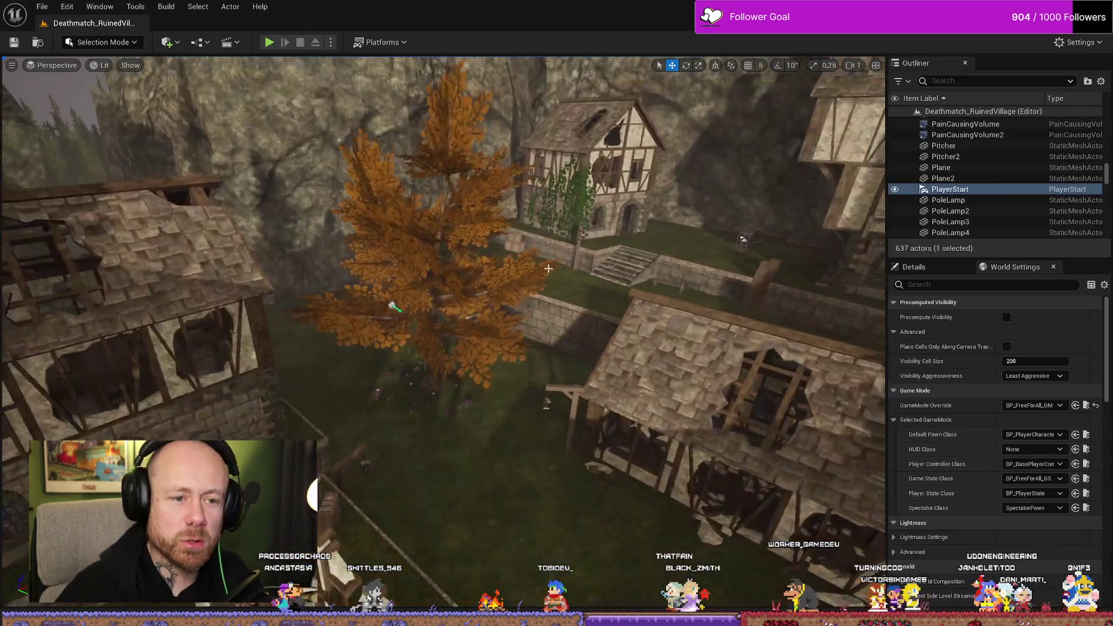
scroll(973, 228, down, 10)
scroll(973, 228, up, 15)
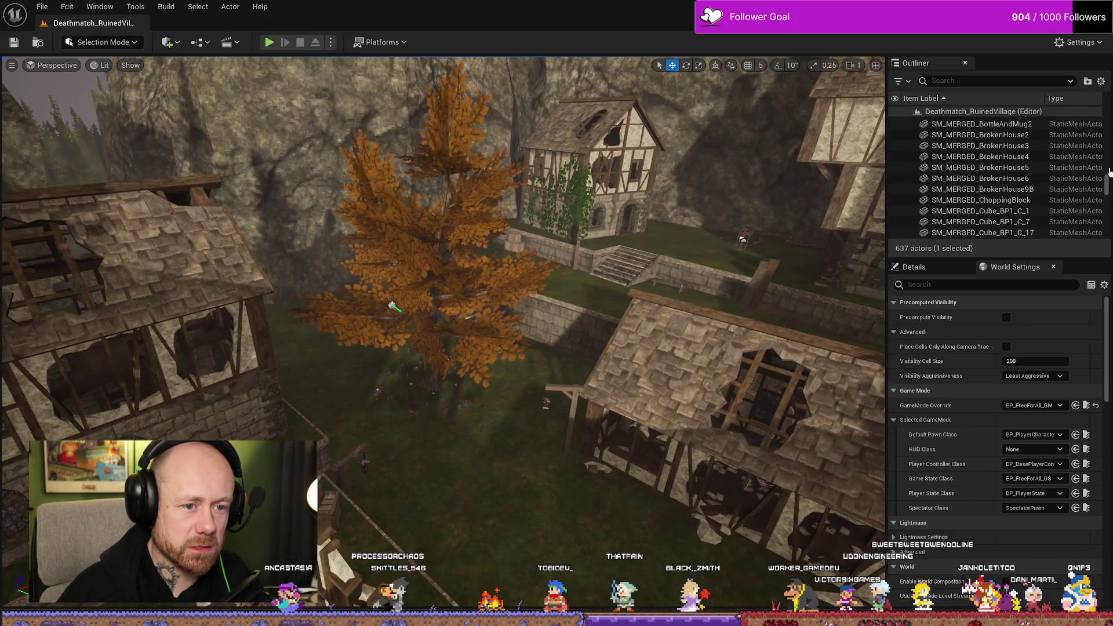
scroll(1111, 131, up, 10)
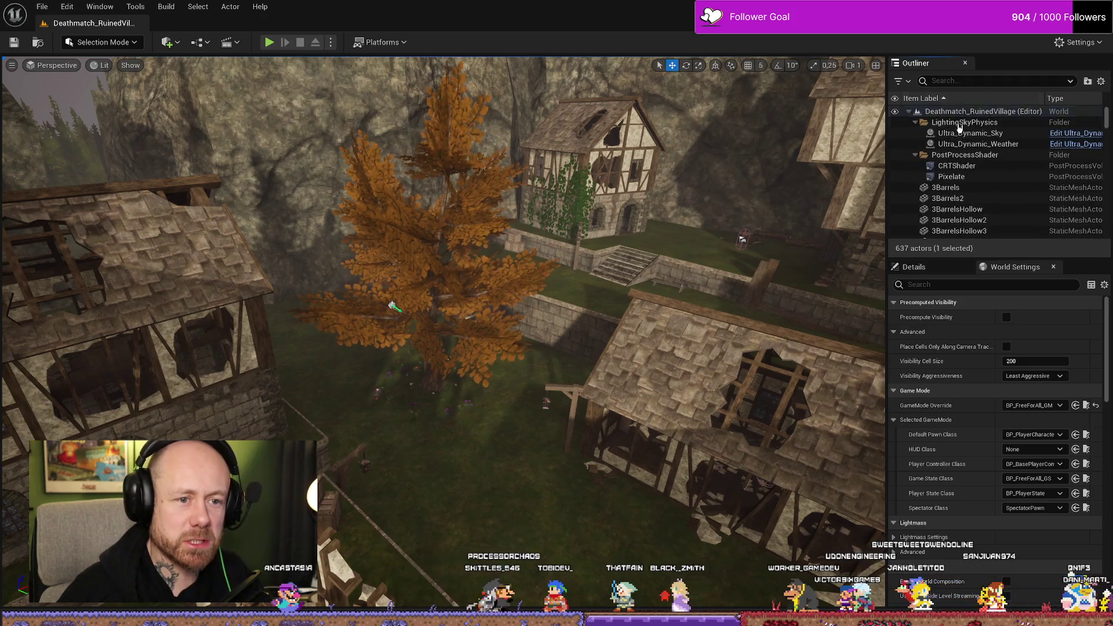
drag(537, 400, 537, 365)
Focus on Ultra_Dynamic_Weather, tour the courtyard, house, tower and timbered house, then save the map
click(978, 145)
key(f)
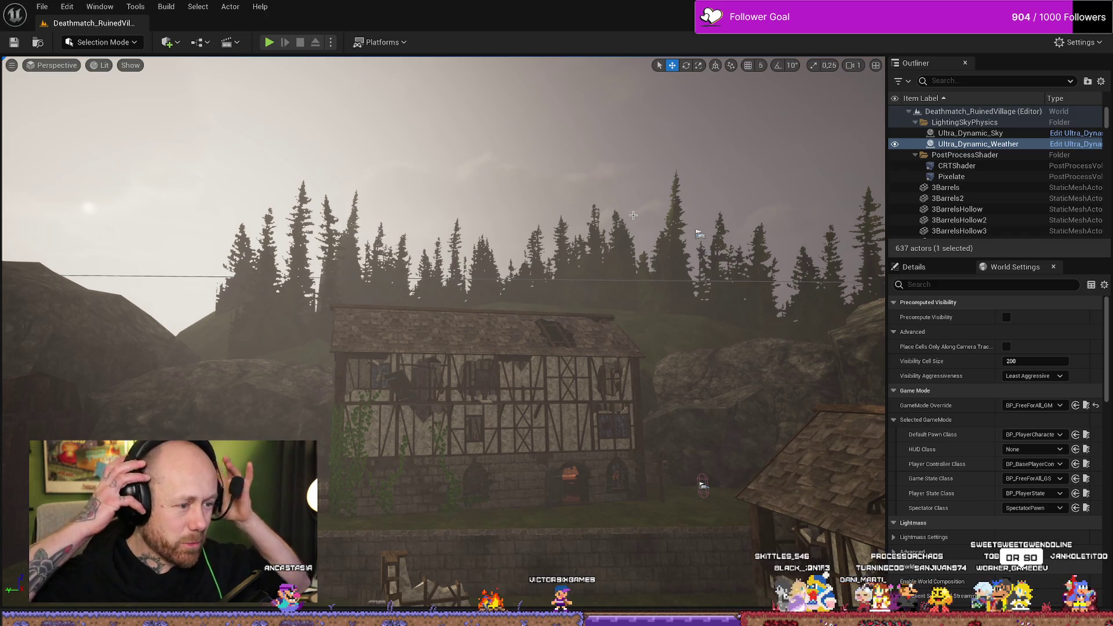
drag(523, 193, 595, 176)
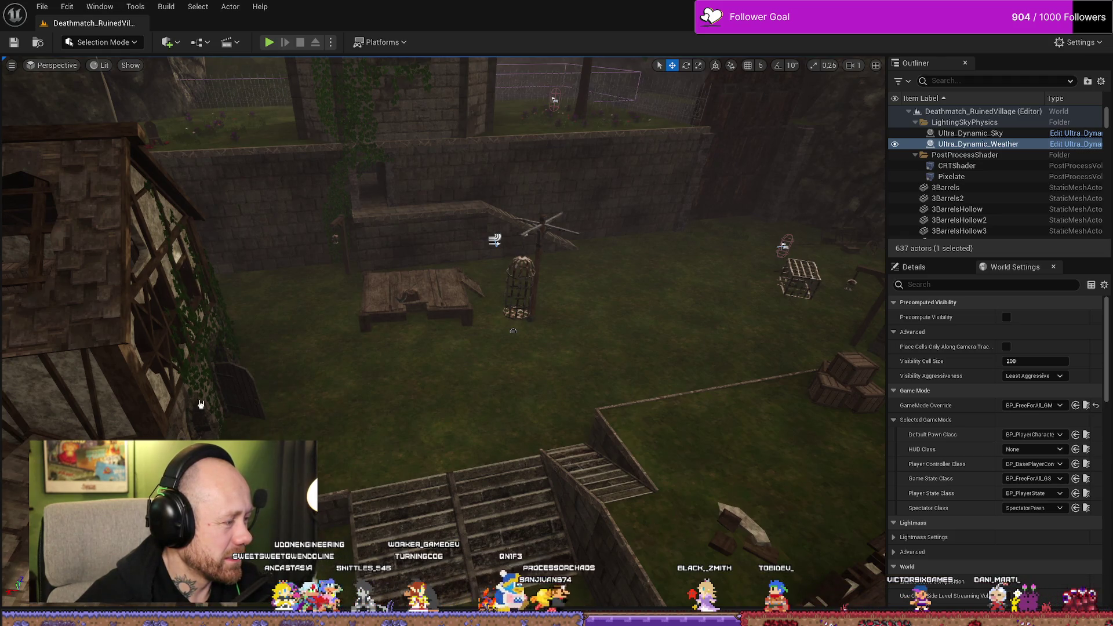
mouse_move(598, 359)
mouse_down()
mouse_move(616, 361)
mouse_move(343, 321)
mouse_up()
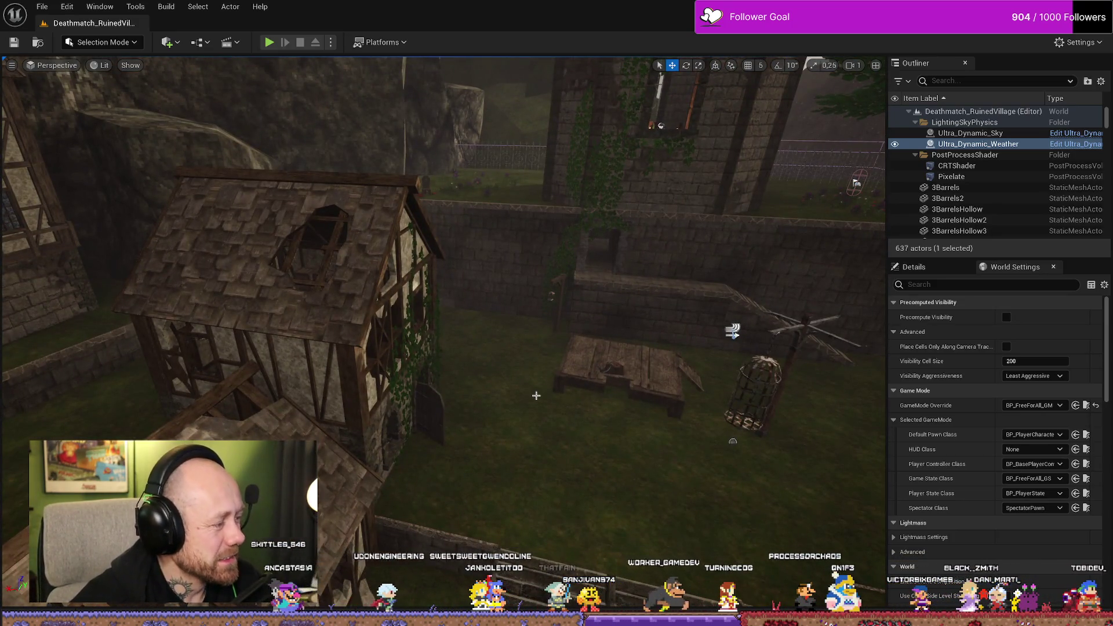
drag(584, 424, 540, 415)
mouse_move(615, 446)
mouse_down()
mouse_move(603, 456)
mouse_move(615, 447)
mouse_up()
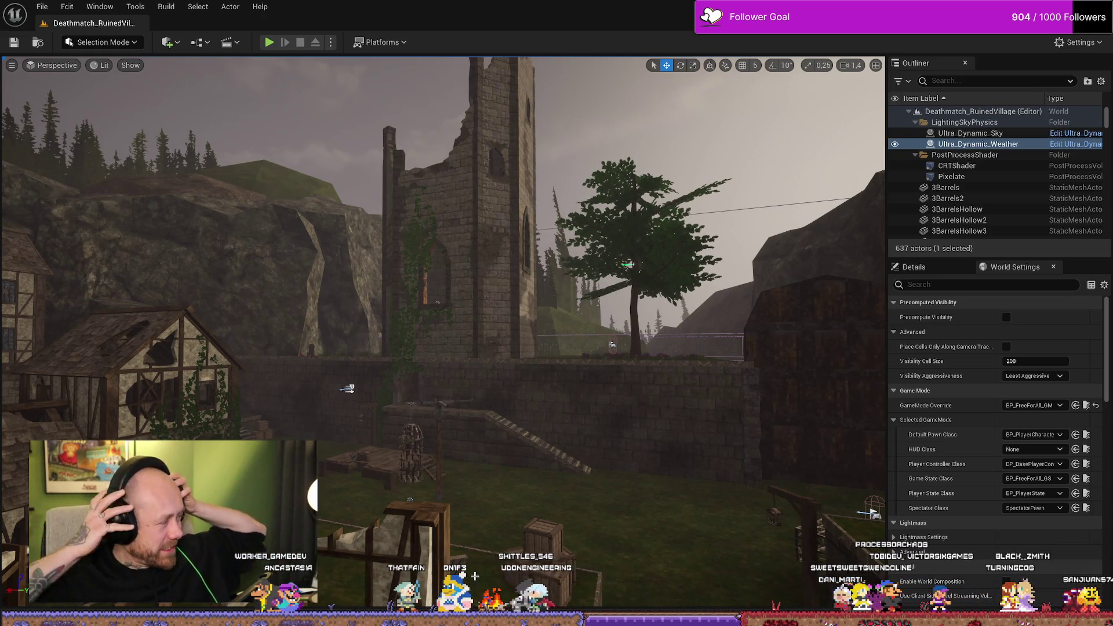
mouse_move(766, 259)
mouse_down()
mouse_move(683, 235)
mouse_move(635, 194)
mouse_up()
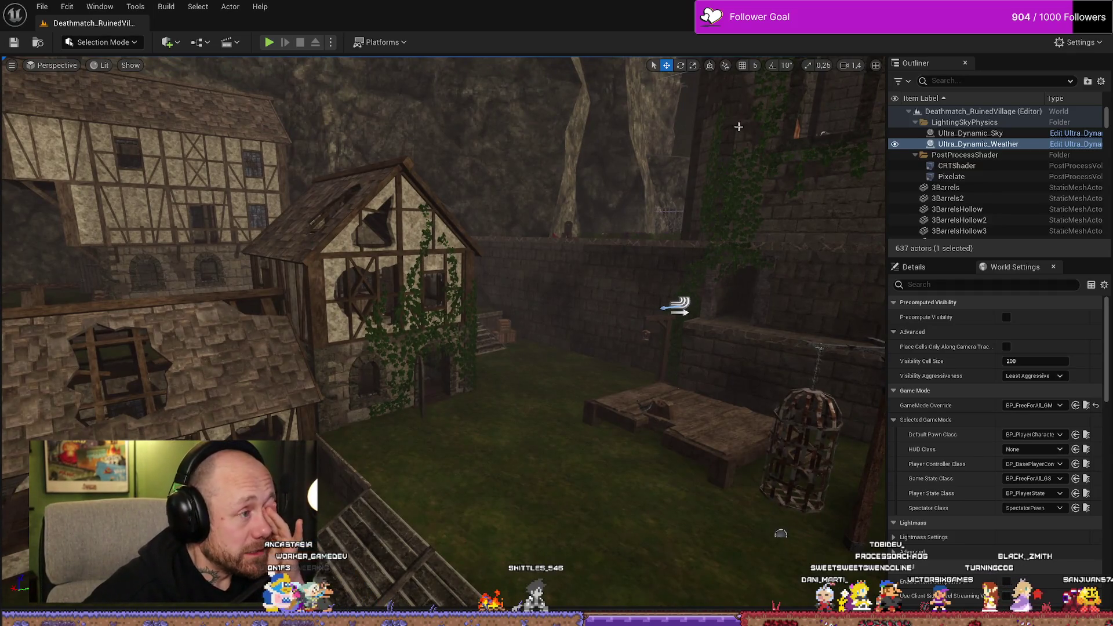
click(15, 45)
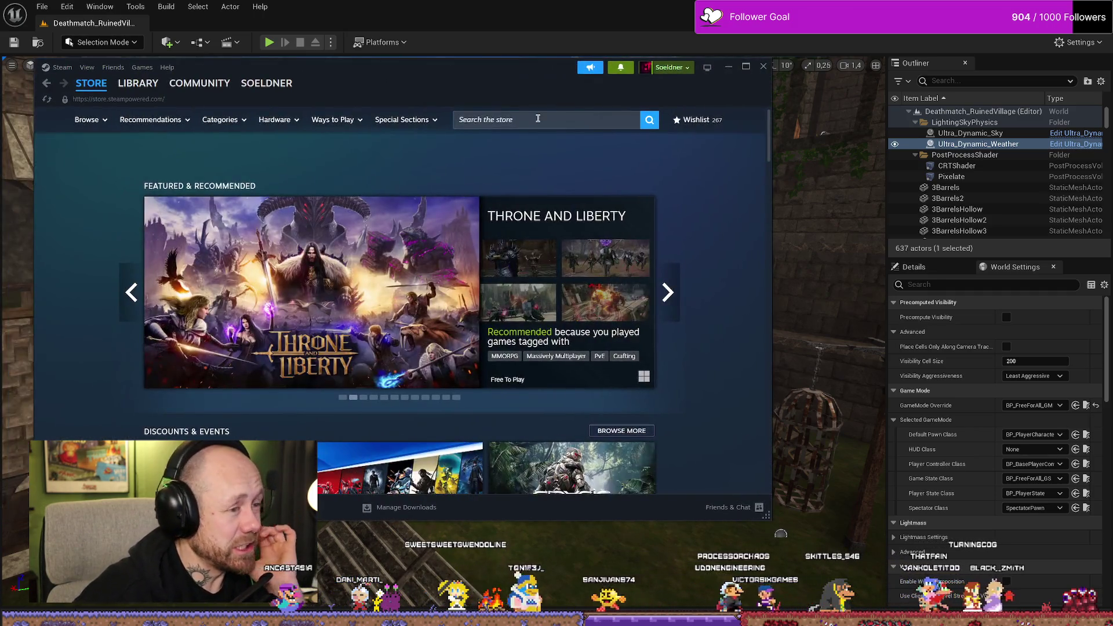
Search the Steam store for 'straftat'
click(629, 120)
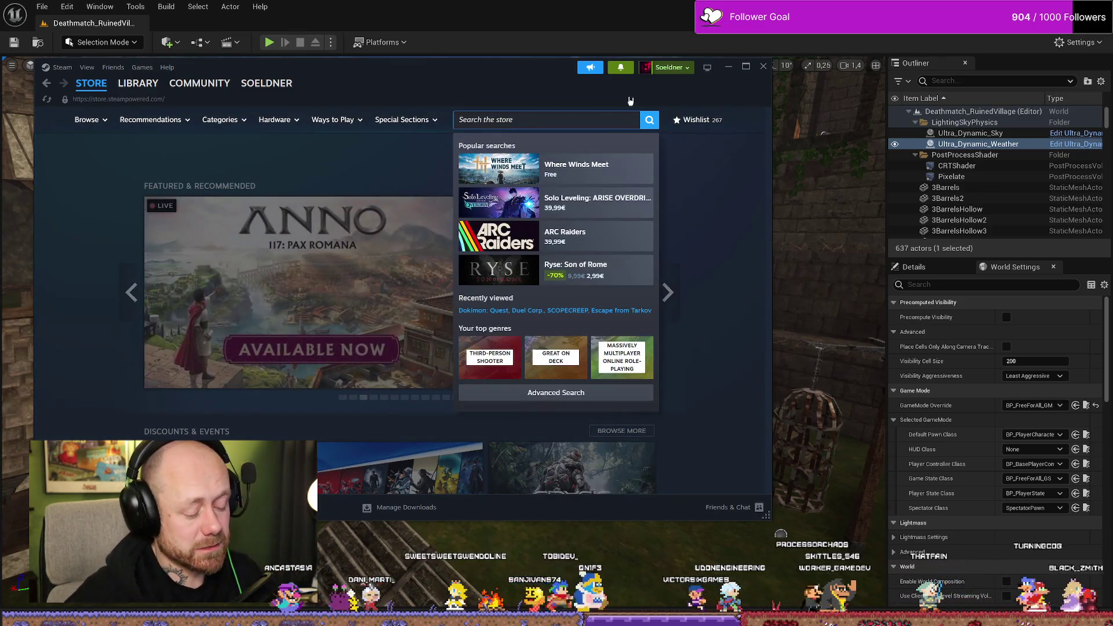
text(straftat)
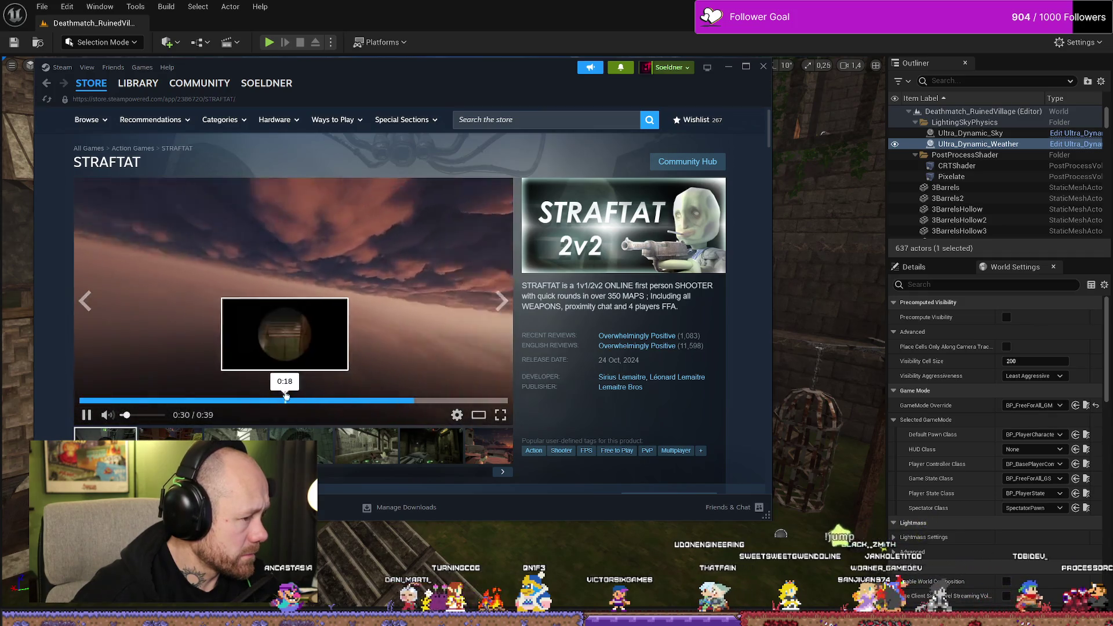
Restart the STRAFTAT trailer, watch it full screen, then exit full screen
click(109, 401)
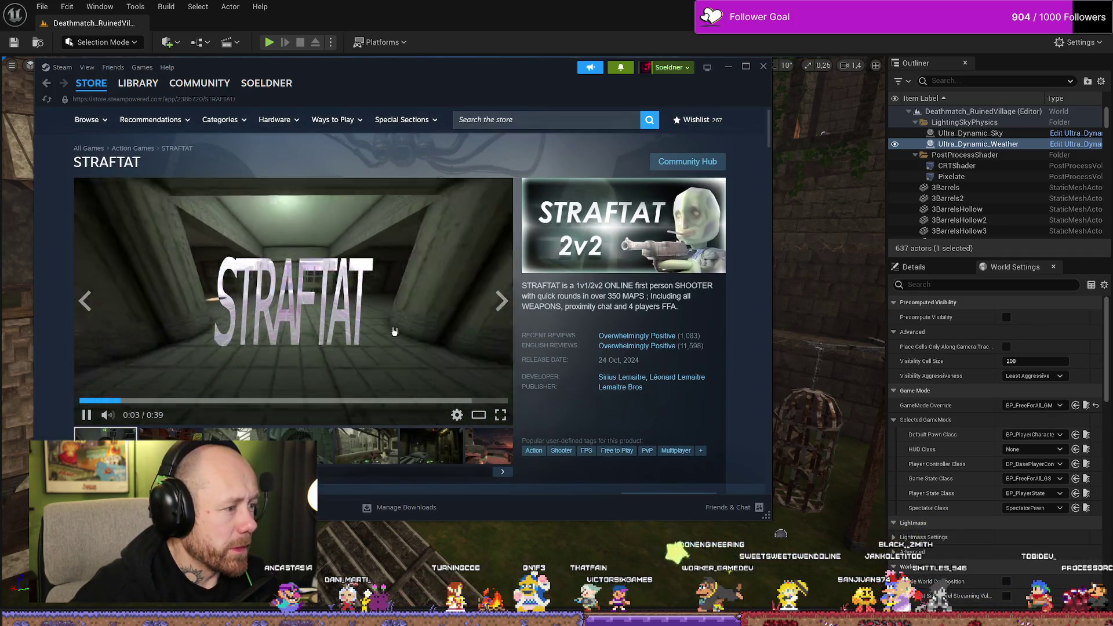
click(502, 414)
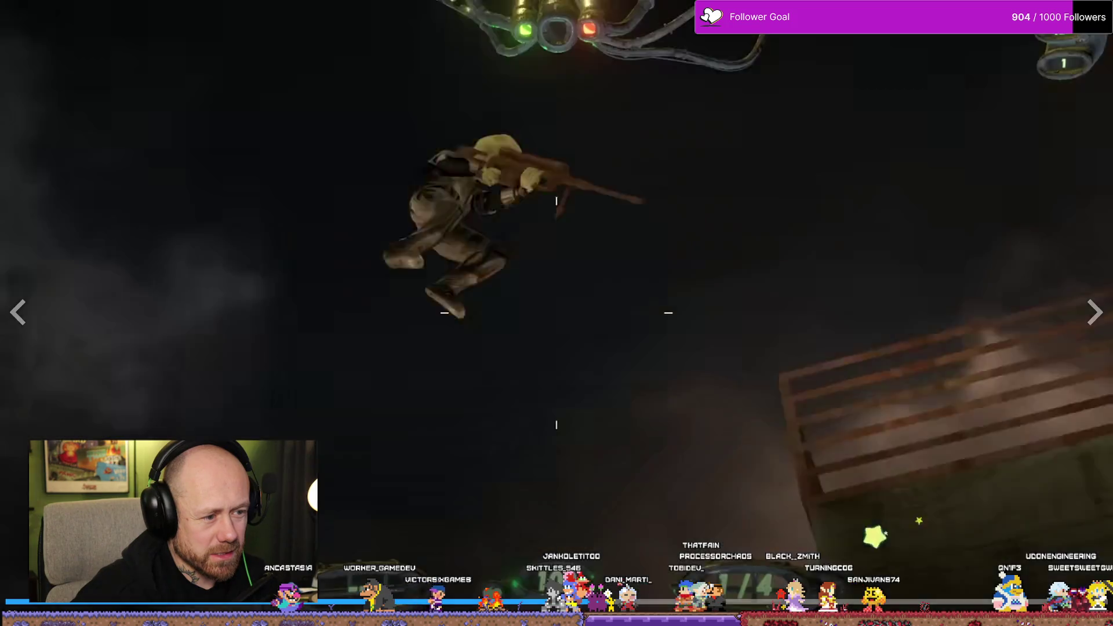
key(Escape)
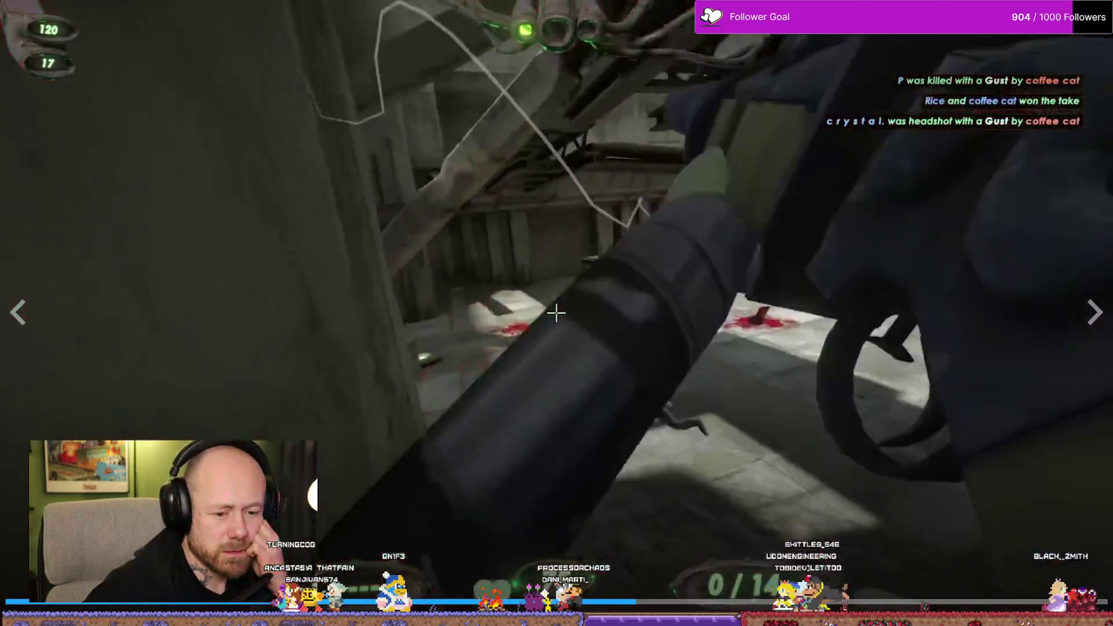
Exit the fullscreen STRAFTAT trailer back to the windowed store page
key(Escape)
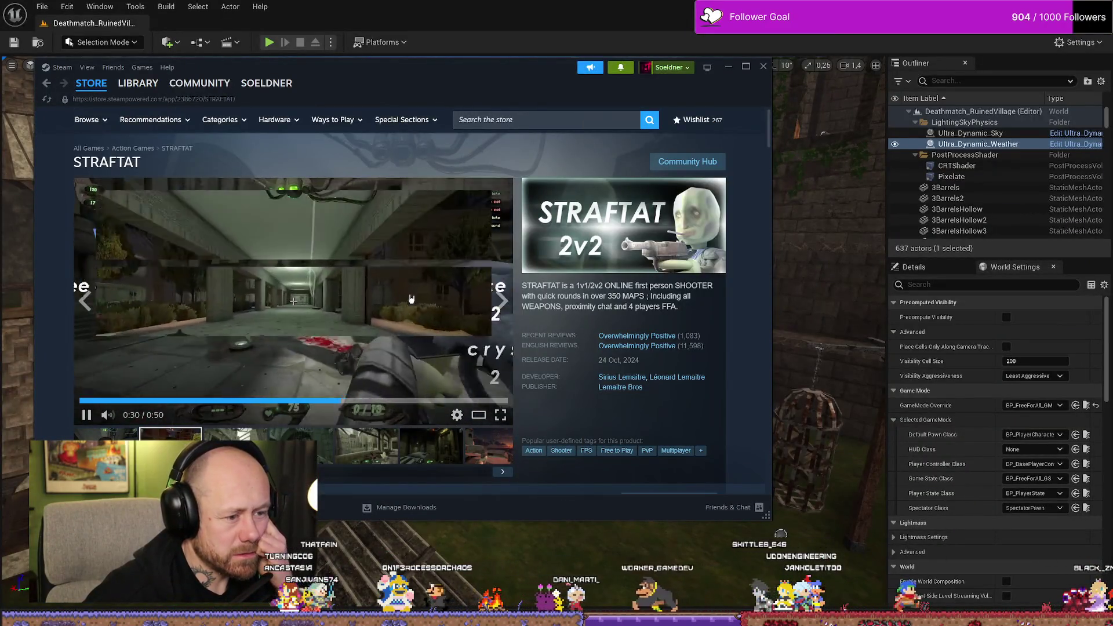
Open the third STRAFTAT screenshot in the viewer and step forward through the next few
scroll(319, 267, down, 4)
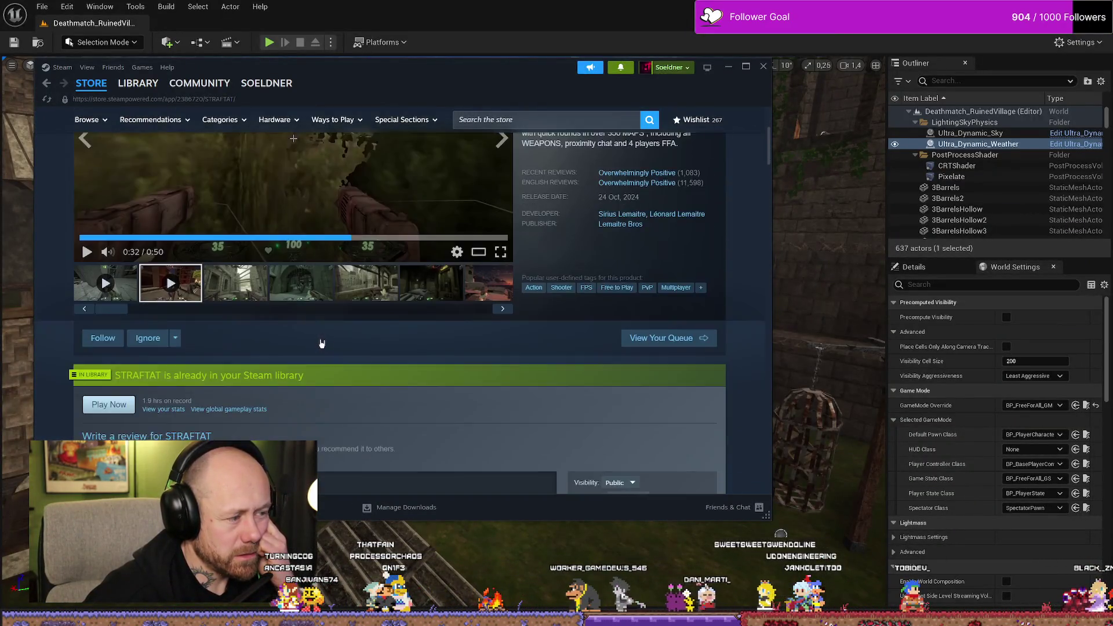
click(249, 246)
scroll(249, 245, up, 4)
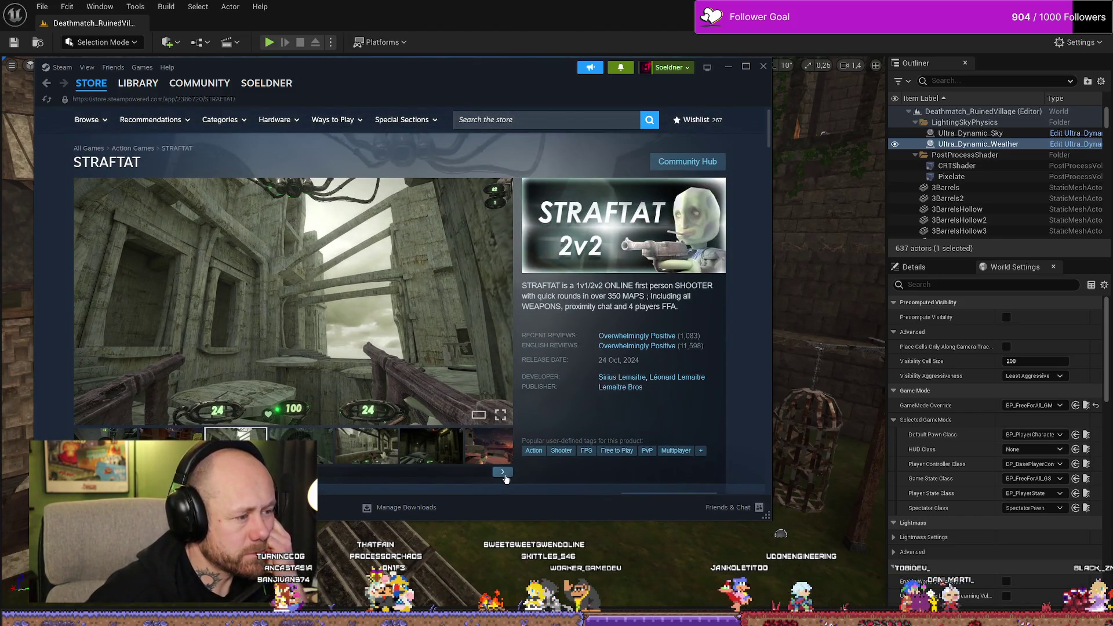
click(505, 477)
click(505, 477)
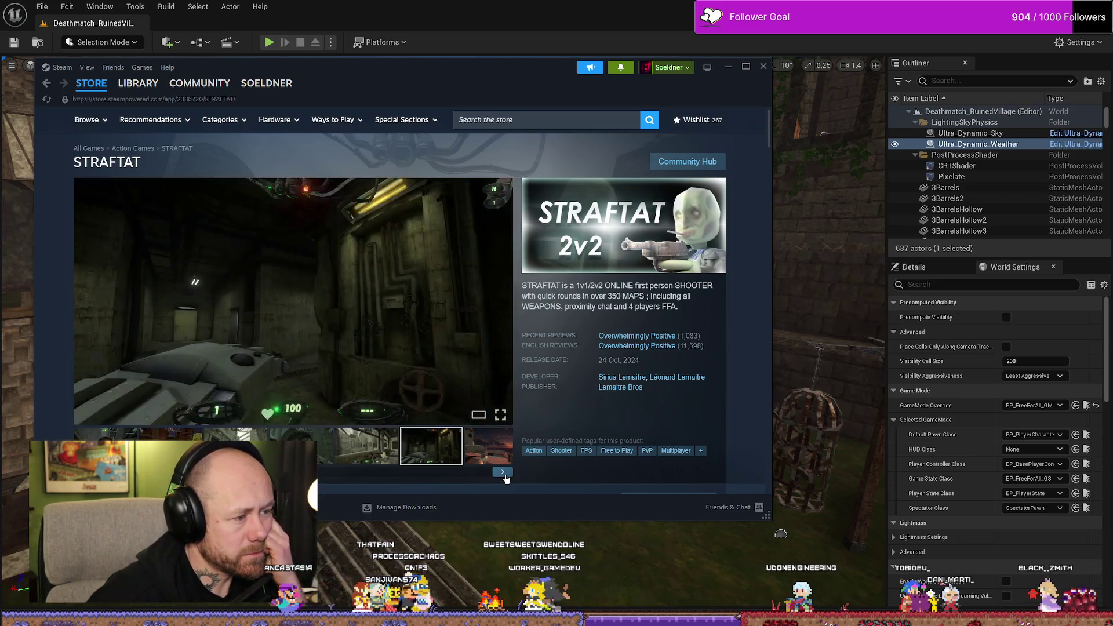
click(505, 477)
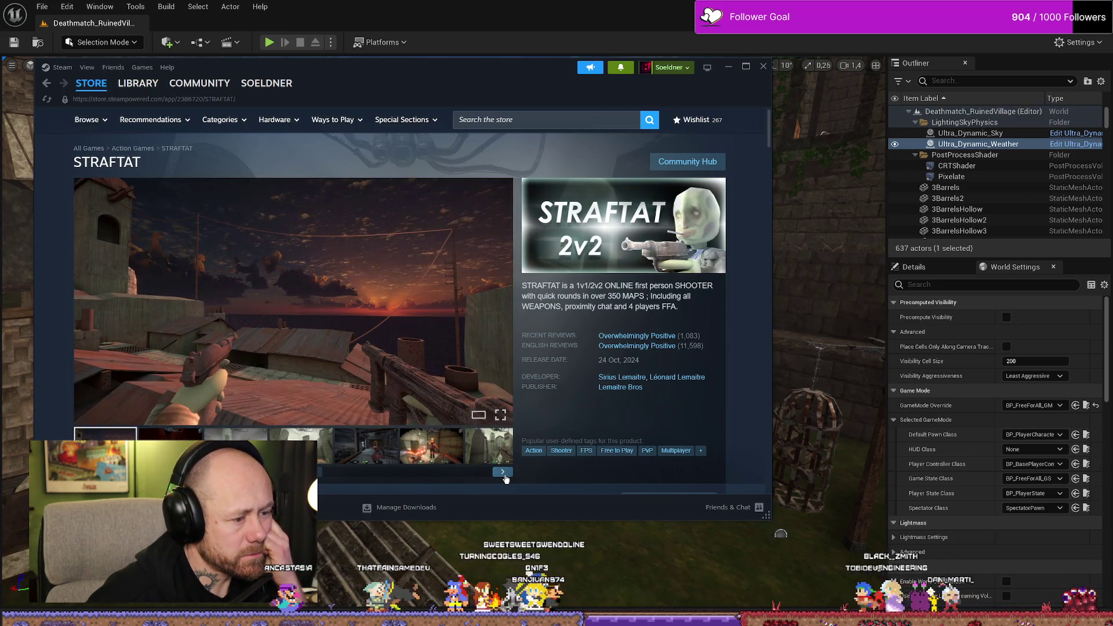
click(508, 473)
click(502, 473)
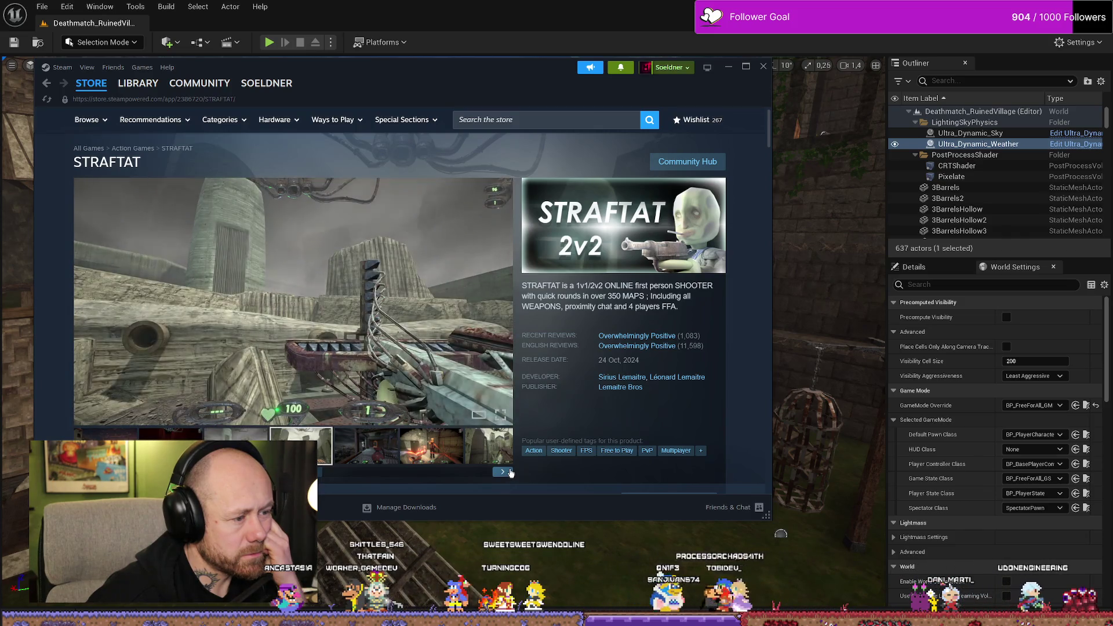
click(503, 472)
Advance to the stone-towers screenshot, pause the gameplay trailer, and switch back to Unreal
click(510, 472)
click(510, 472)
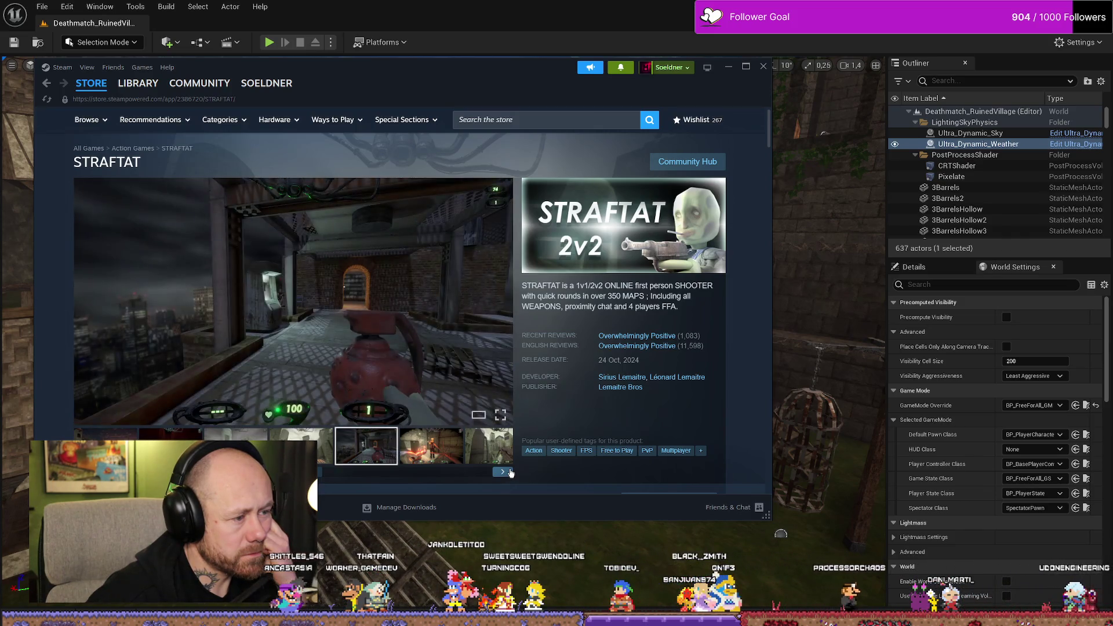
click(510, 473)
click(510, 472)
click(510, 473)
click(511, 473)
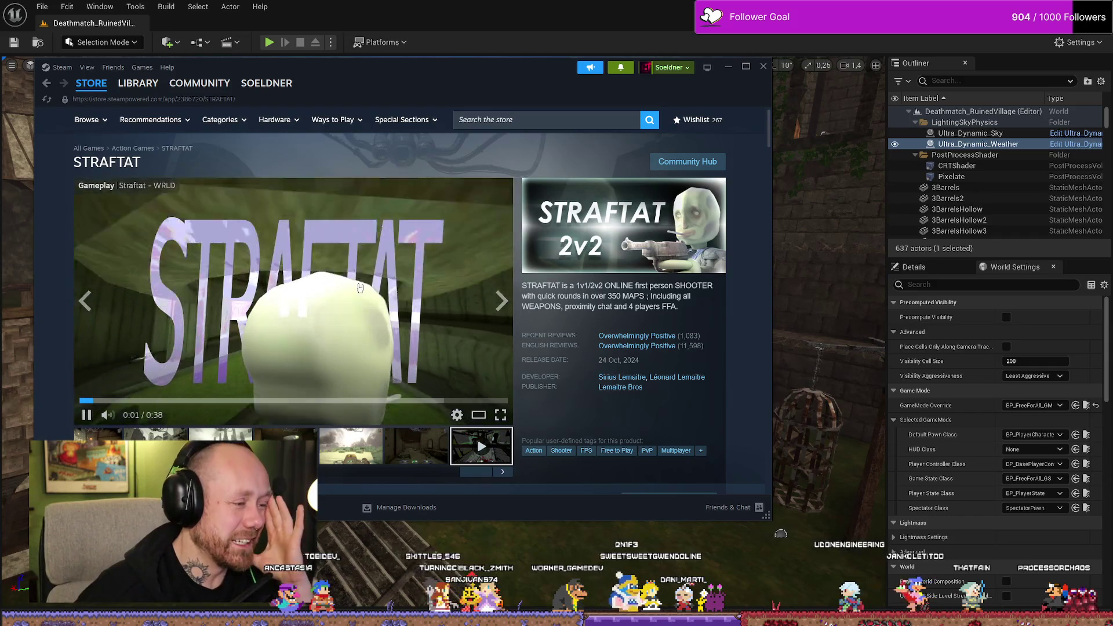
click(359, 287)
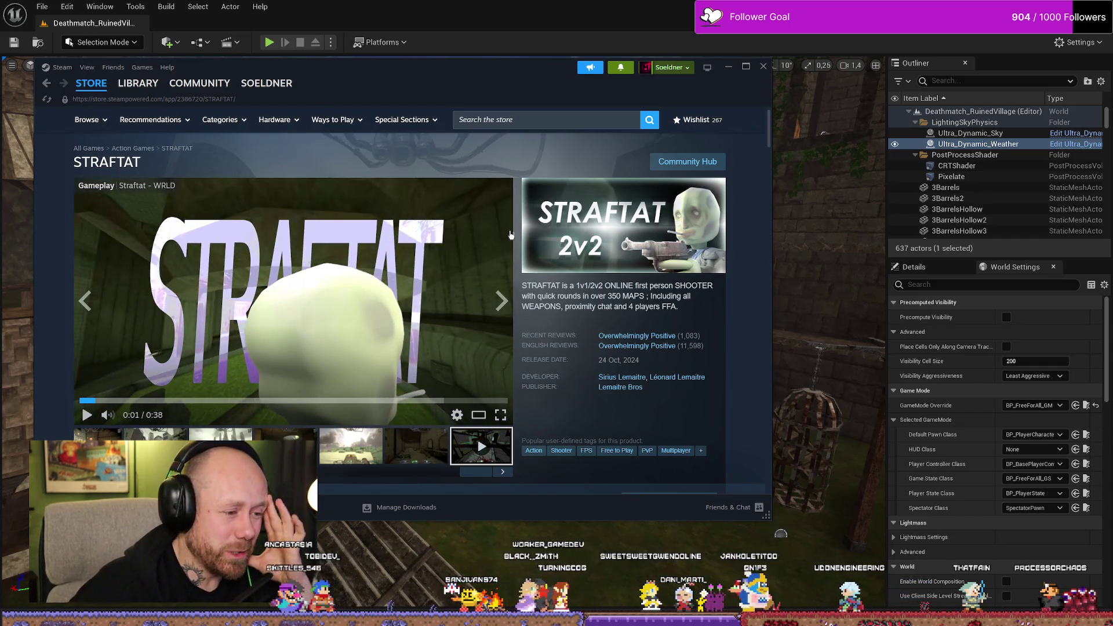
key(alt+Tab)
Fly over the house, tree and timbered houses, then glide to the caged courtyard
mouse_move(832, 283)
mouse_down()
mouse_move(774, 289)
mouse_move(833, 282)
mouse_up()
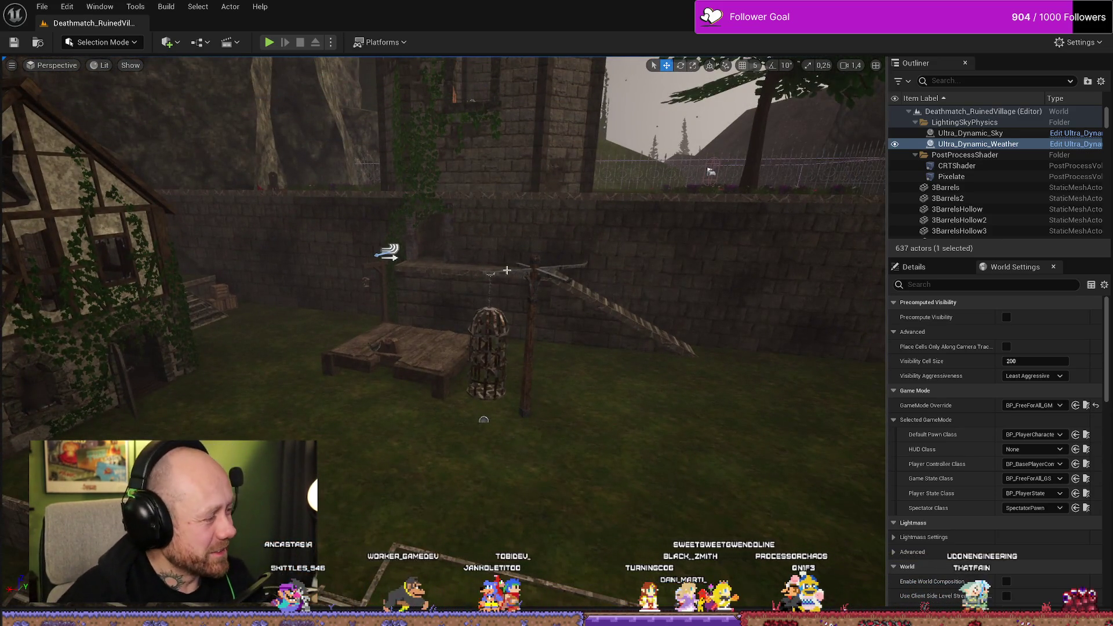
mouse_move(402, 281)
mouse_down()
mouse_move(375, 276)
mouse_move(493, 249)
mouse_up()
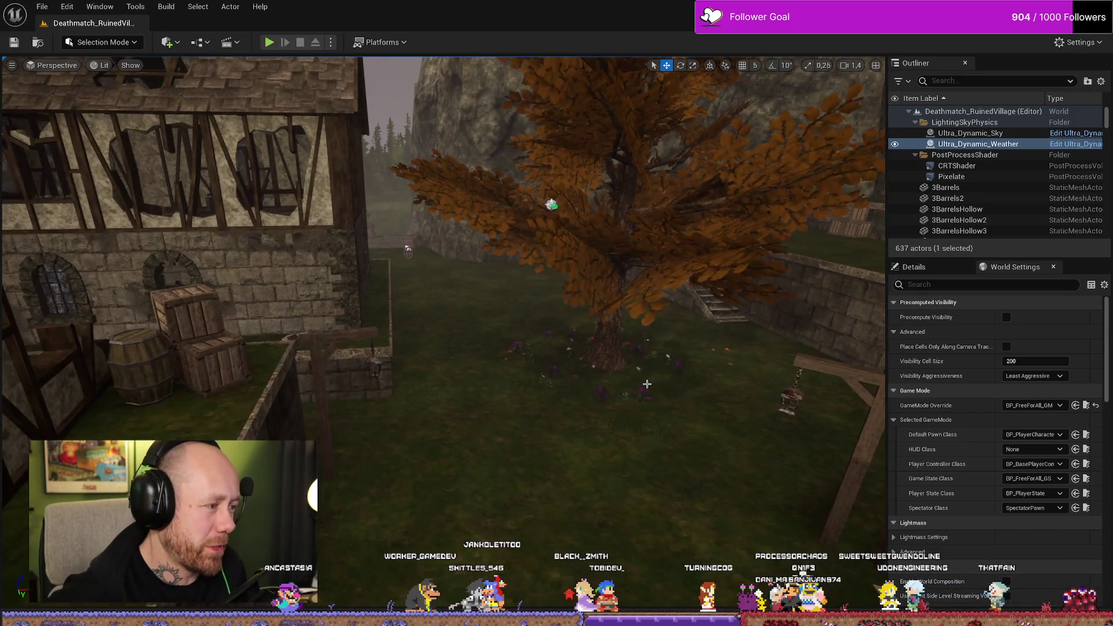
drag(582, 259, 702, 255)
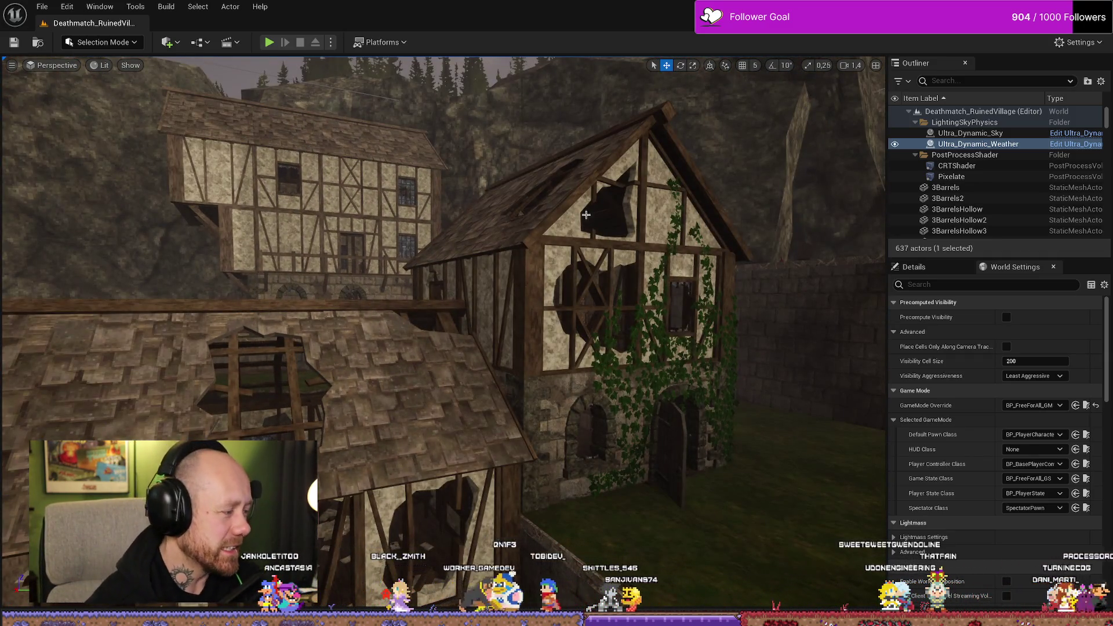
key(f)
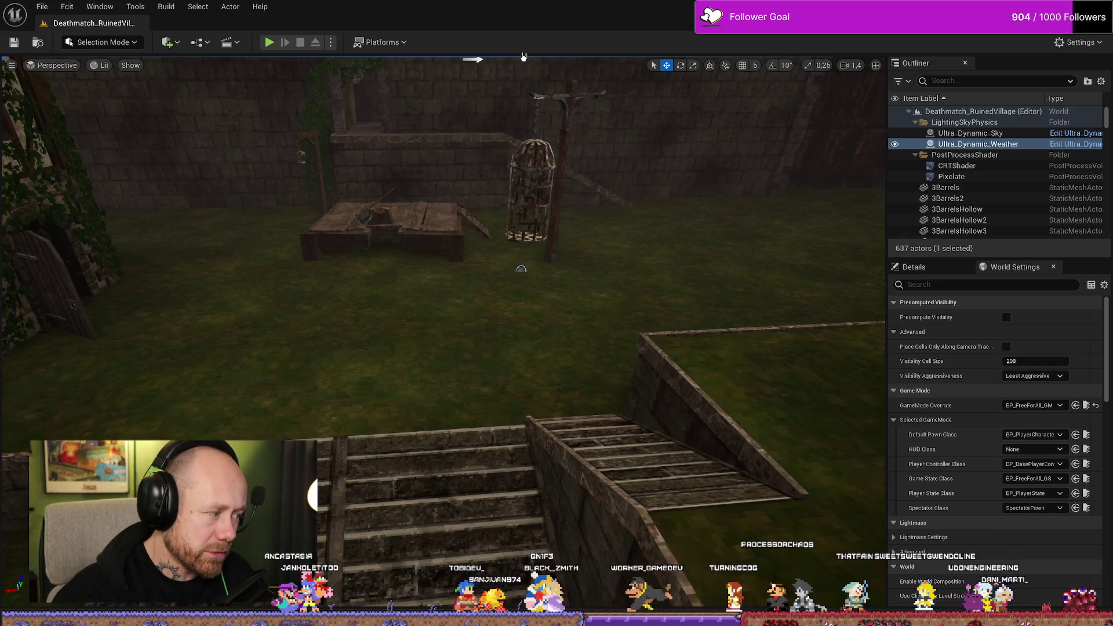
Frame Ultra_Dynamic_Weather, fly out through the stone arch, and select WindDirectionalSource
key(f)
scroll(551, 276, down, 2)
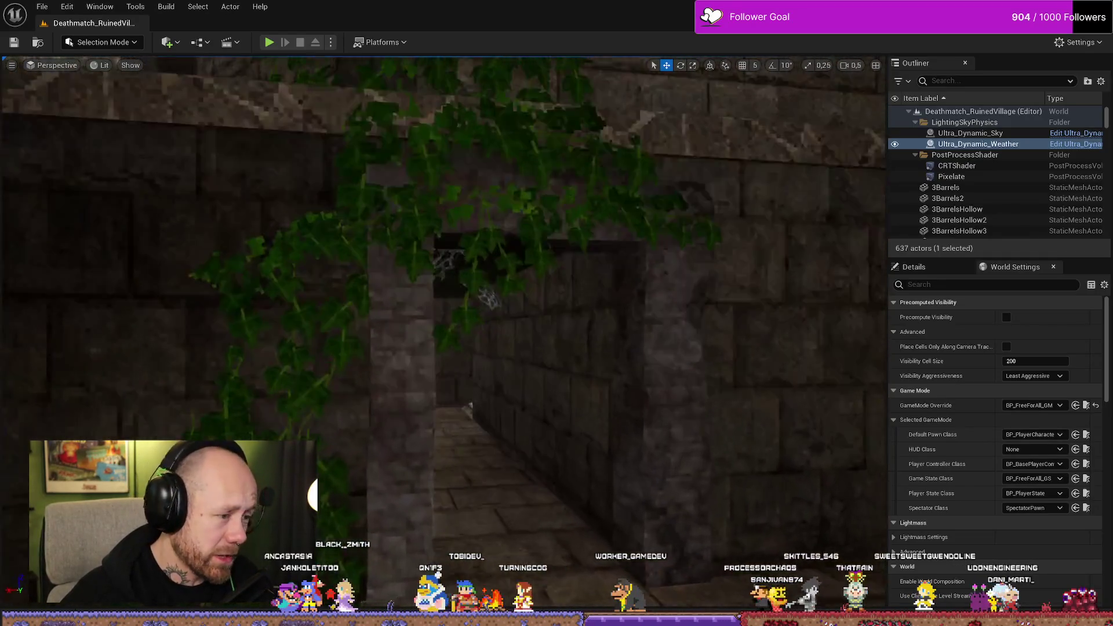
key(s)
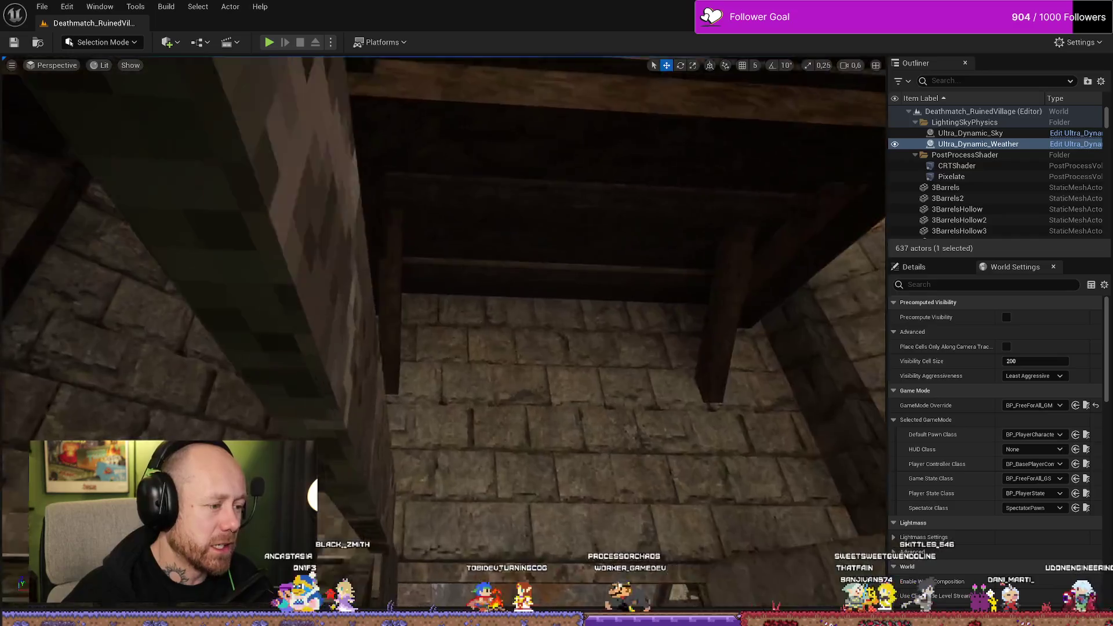
key(w)
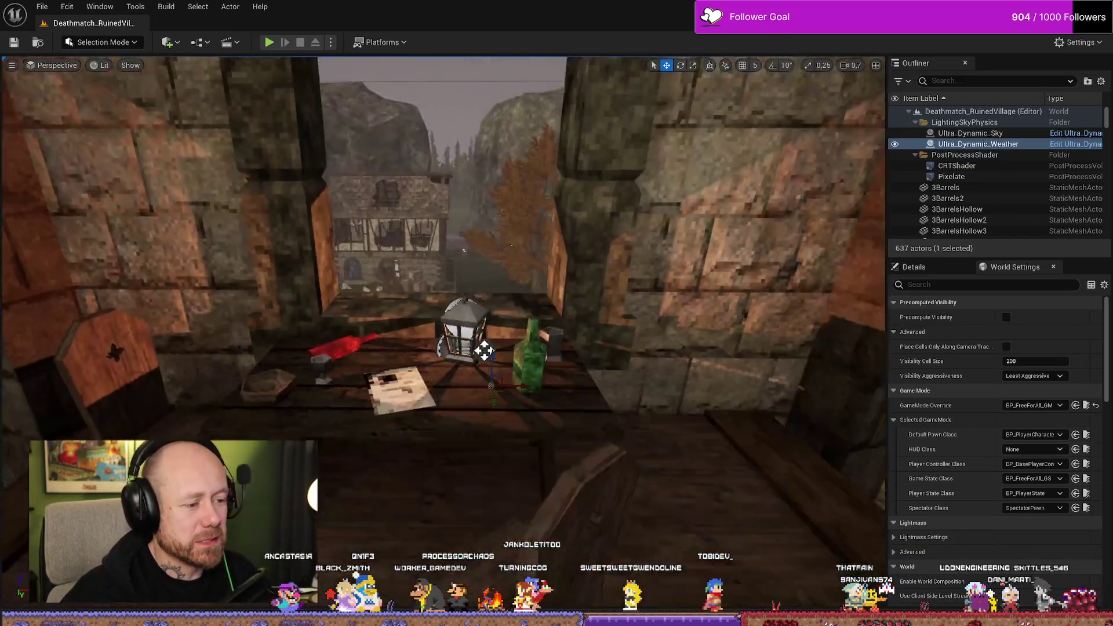
key(w)
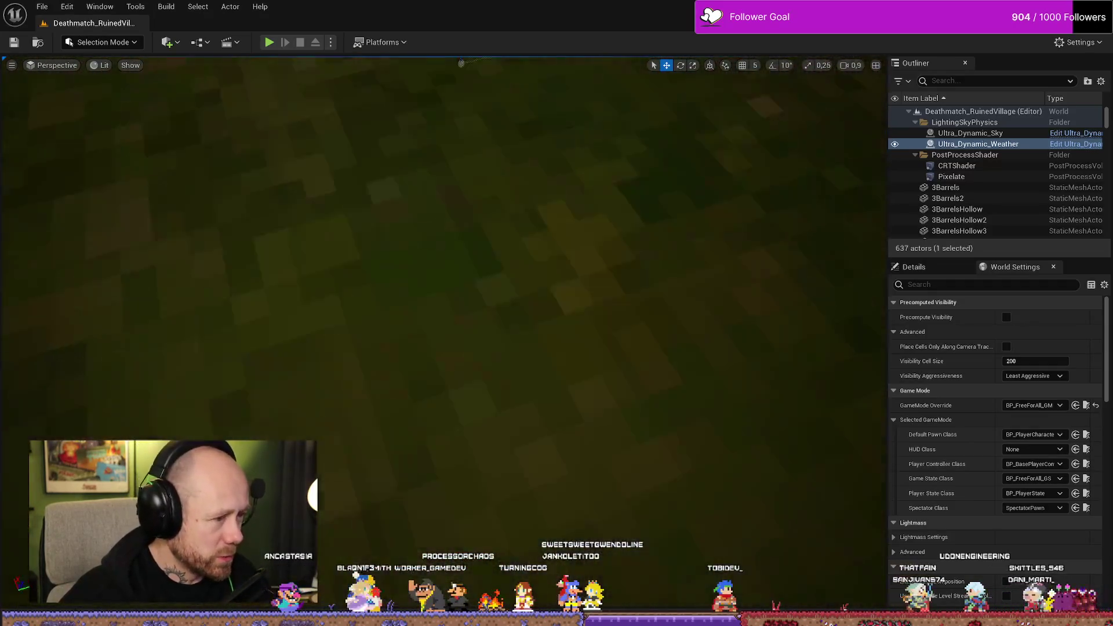
key(w)
scroll(444, 334, up, 2)
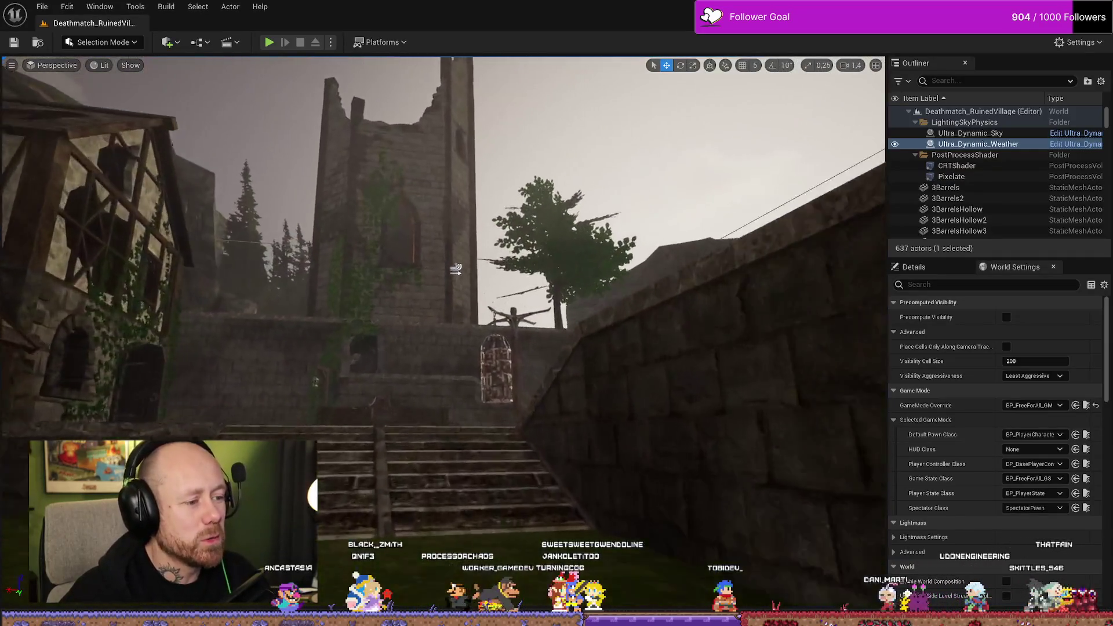
click(455, 270)
Focus the wind source, then select the merged cube and WoodBoard2 plank nearby
key(f)
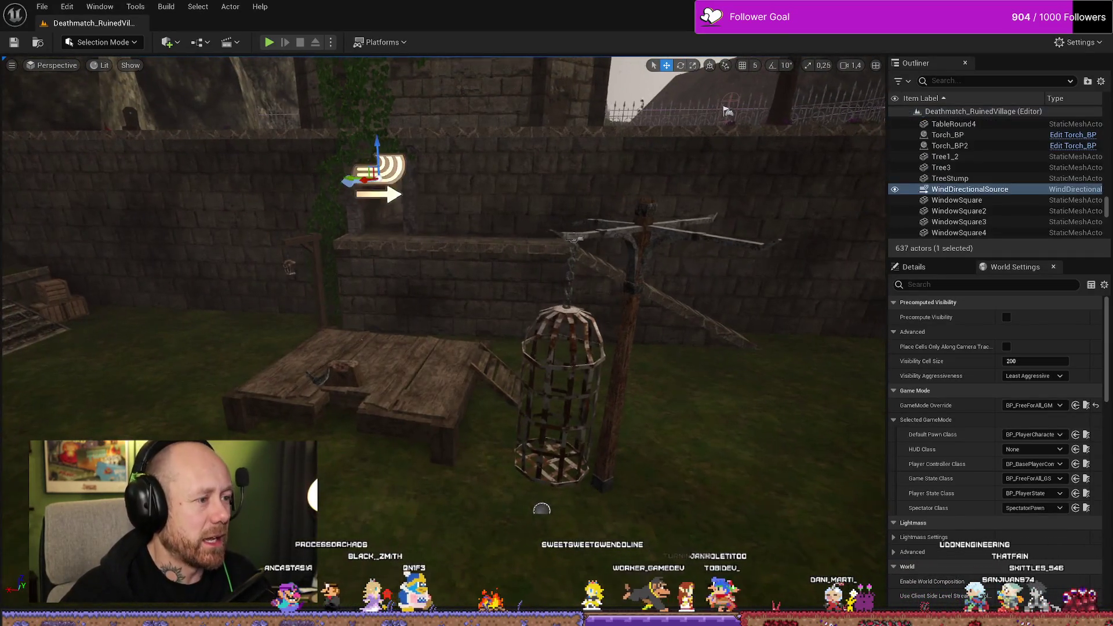
key(s)
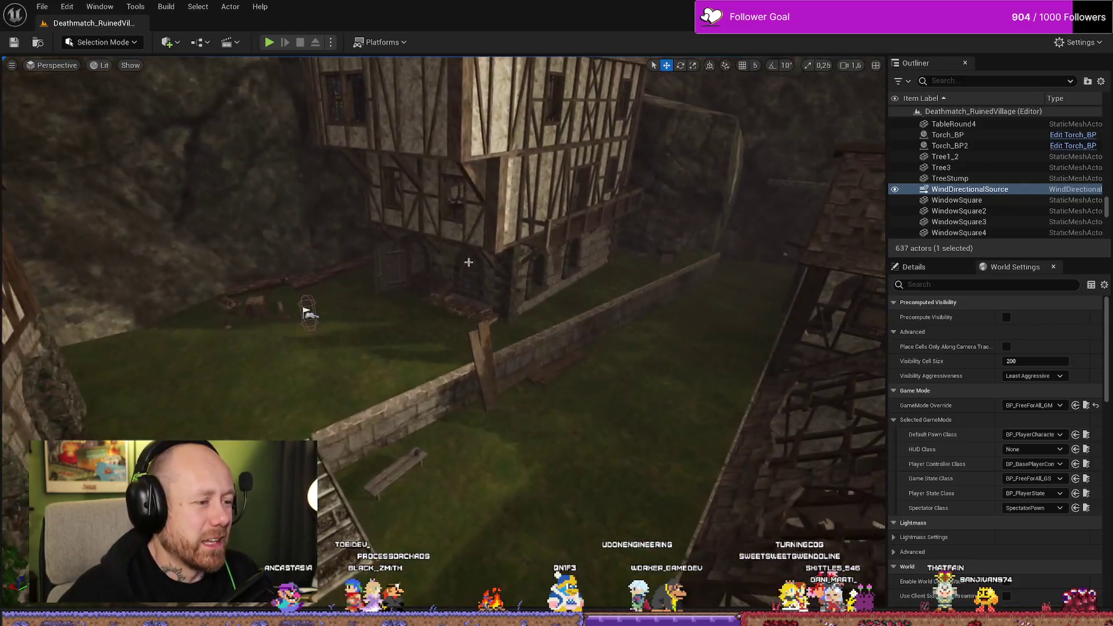
click(304, 307)
click(469, 348)
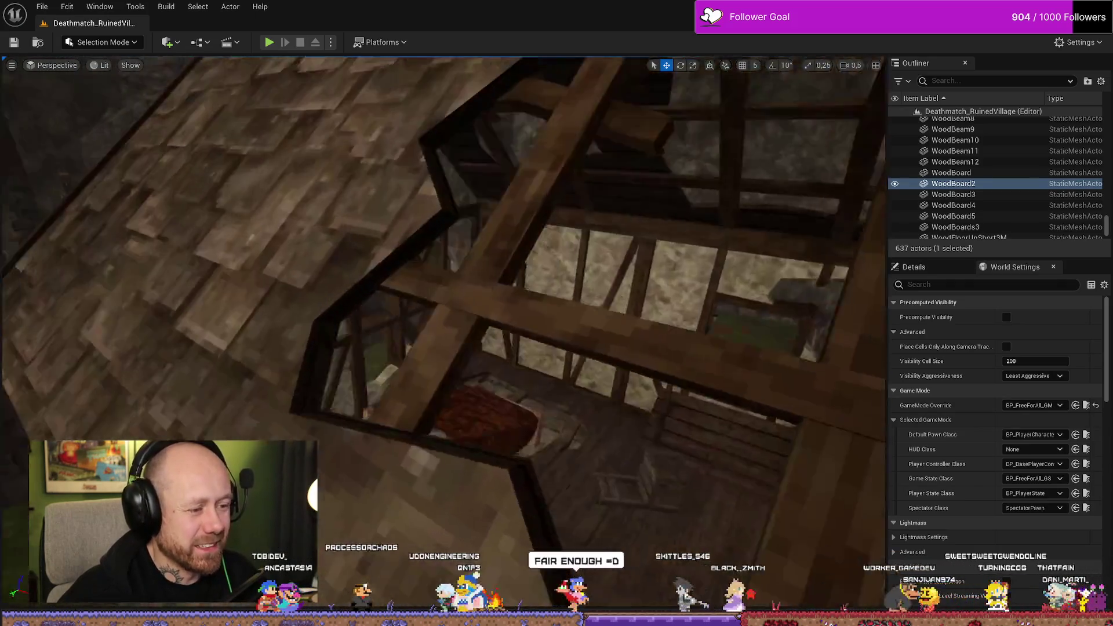
key(w)
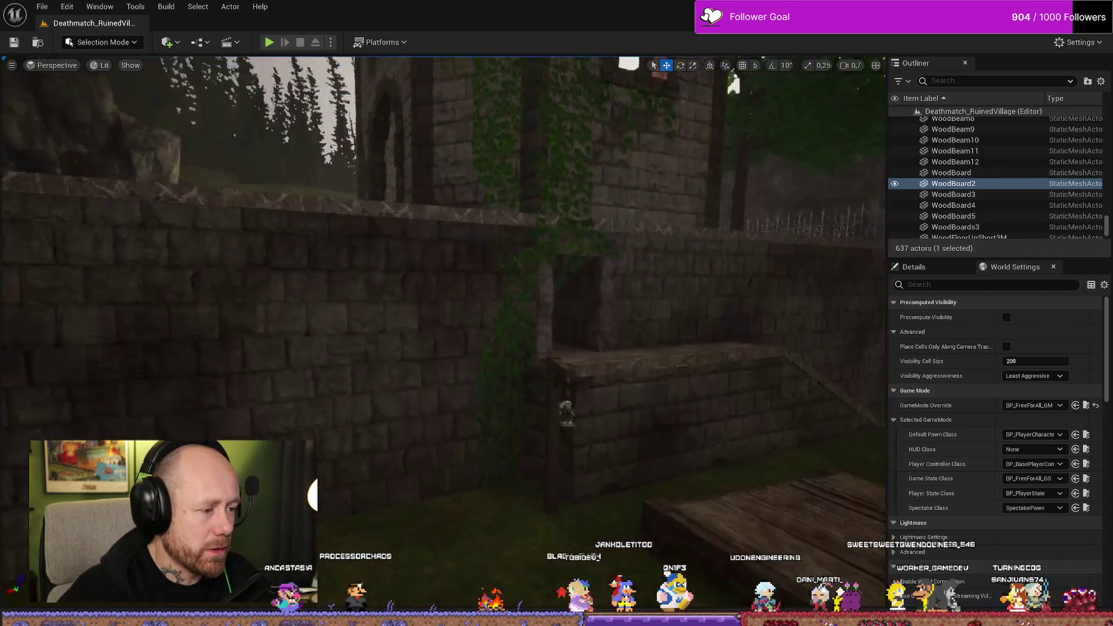
scroll(792, 379, up, 3)
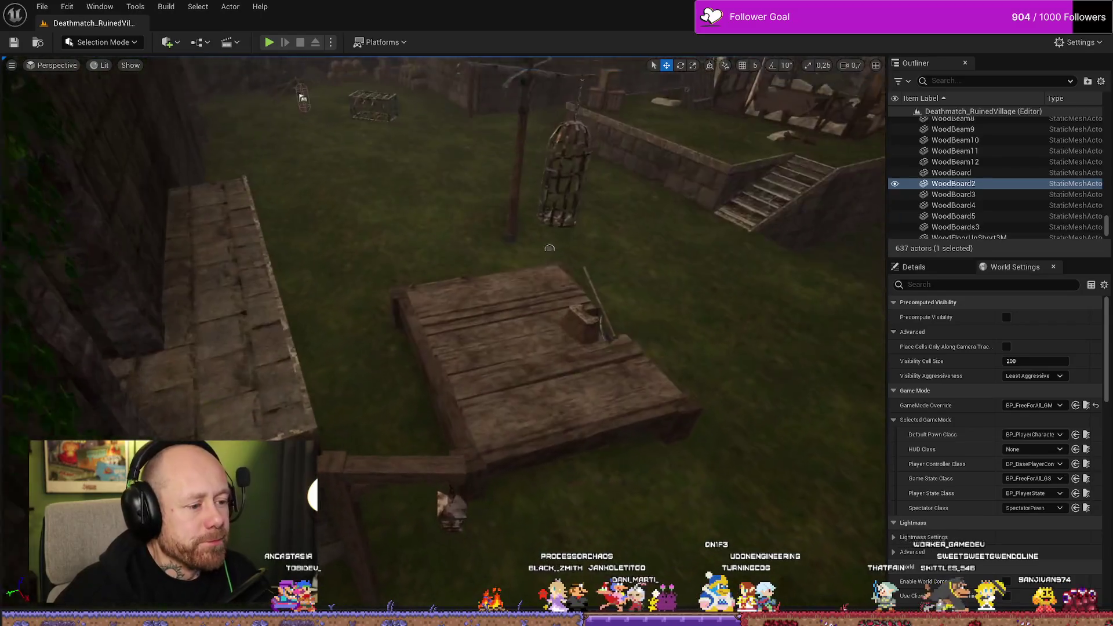
Fly past the hanging cage into the timber house's roof and select SM_MERGED_BrokenHouse3
mouse_move(549, 249)
mouse_down()
mouse_move(407, 201)
mouse_move(424, 138)
mouse_up()
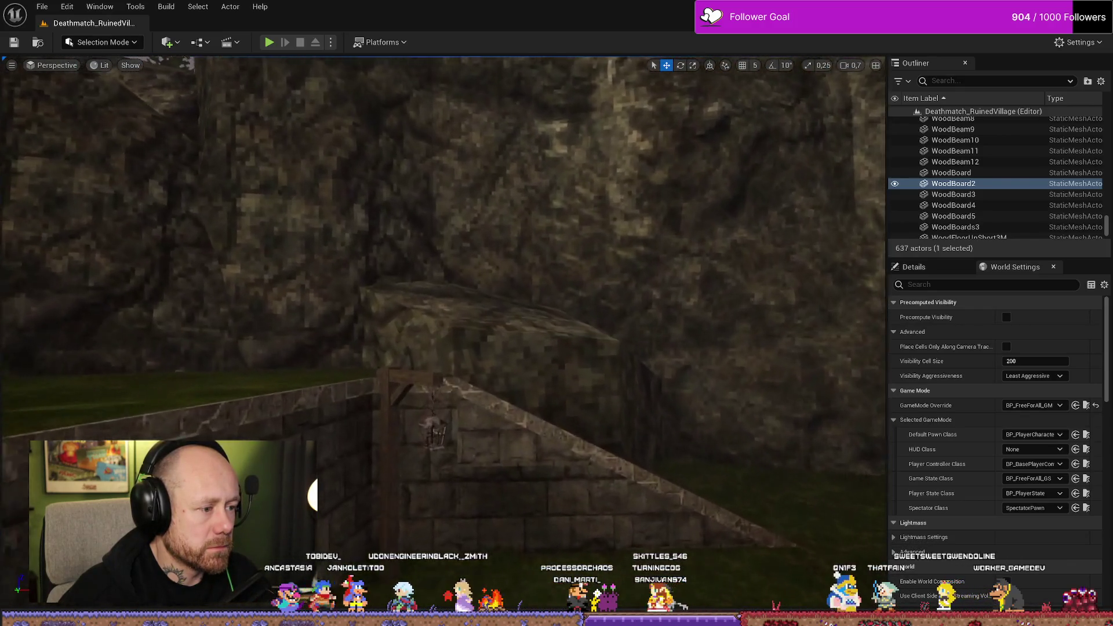
drag(423, 138, 441, 174)
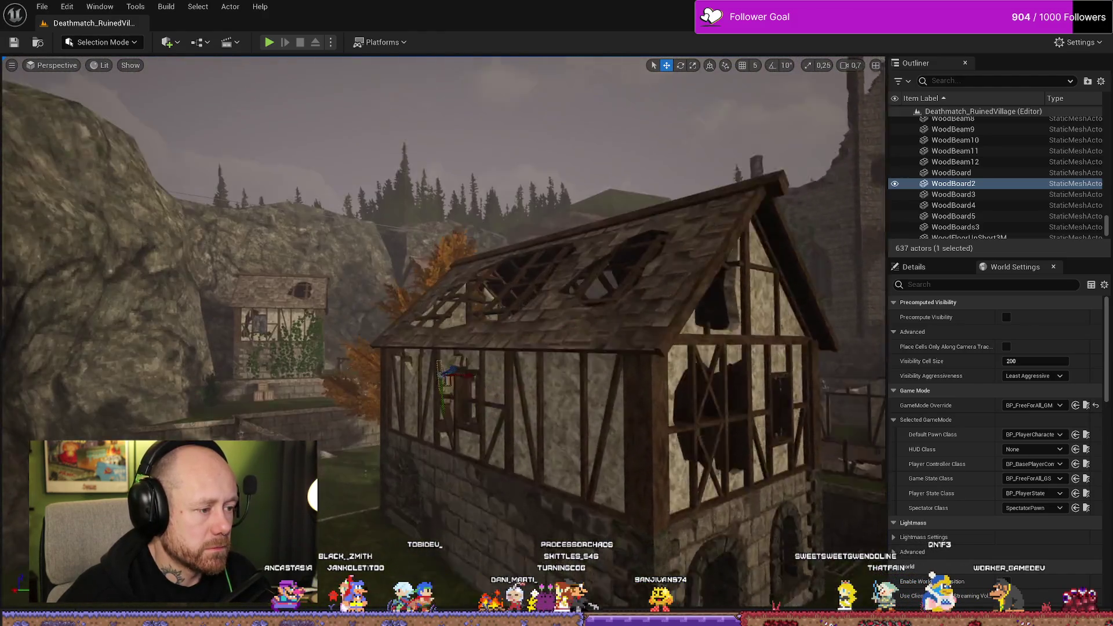
drag(452, 232, 421, 227)
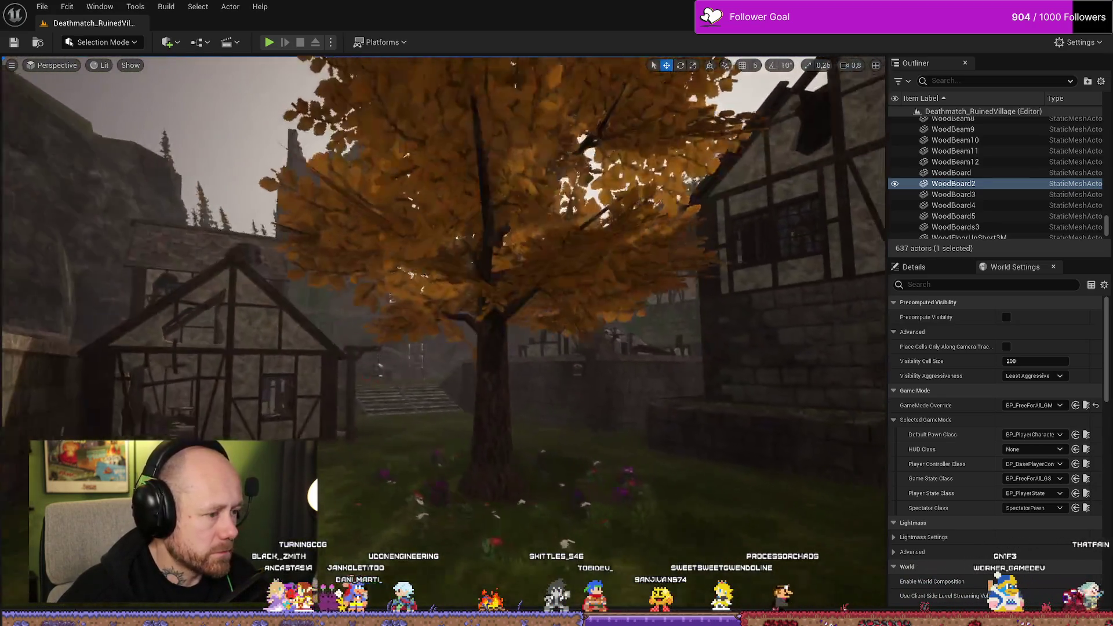
mouse_move(391, 298)
mouse_down()
mouse_move(354, 296)
mouse_move(353, 272)
mouse_up()
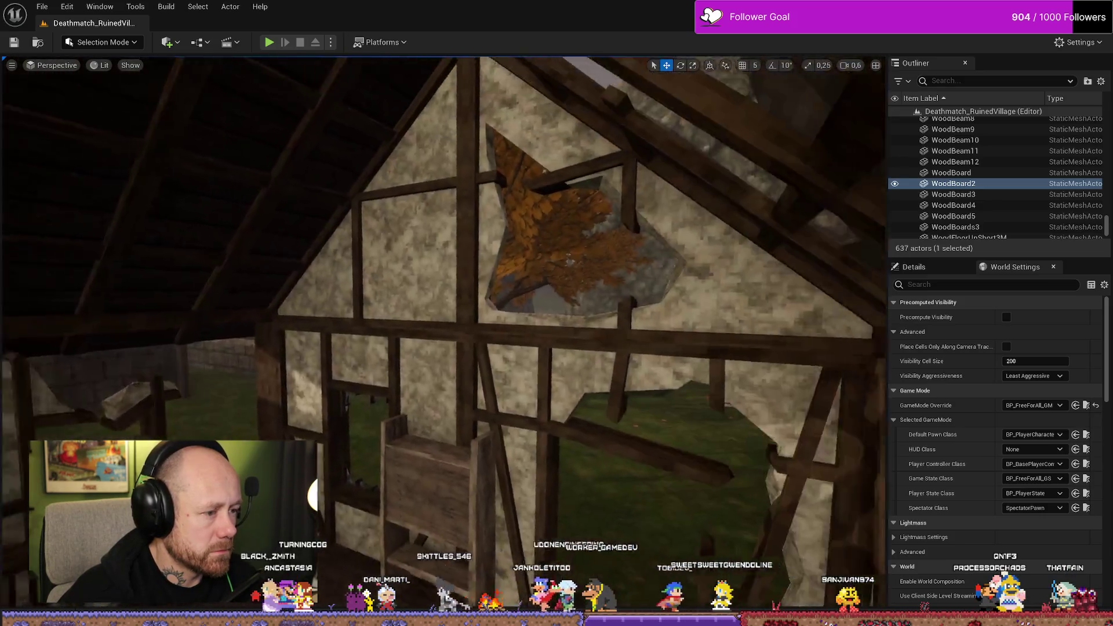
mouse_move(354, 273)
mouse_down()
mouse_move(348, 217)
mouse_move(507, 261)
mouse_up()
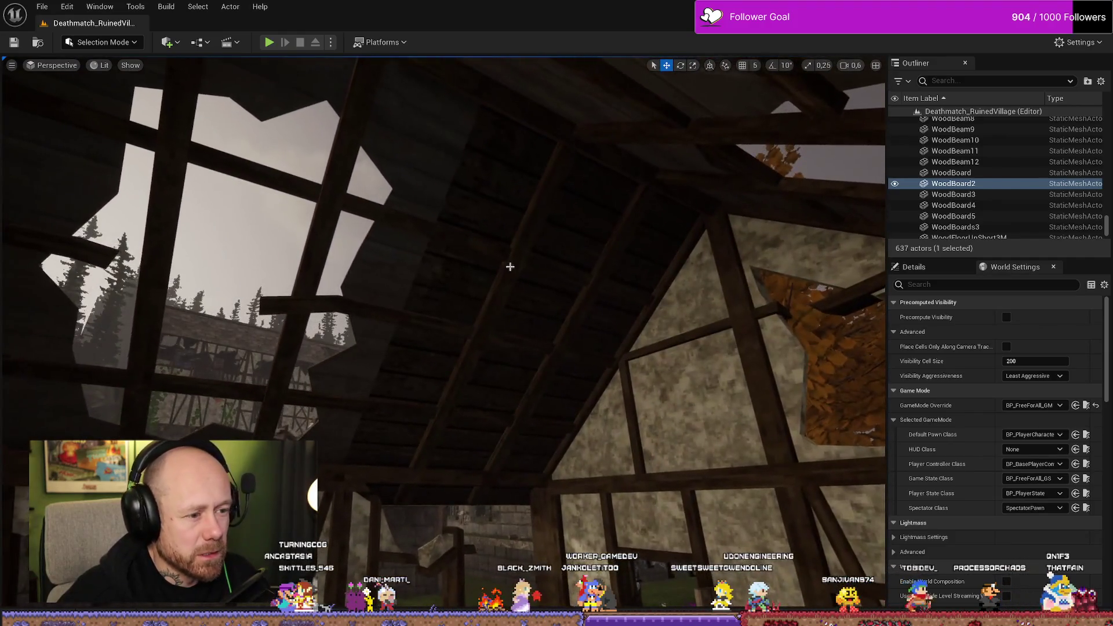
click(507, 261)
Focus the broken house and scroll its Details panel down to the material slots
key(f)
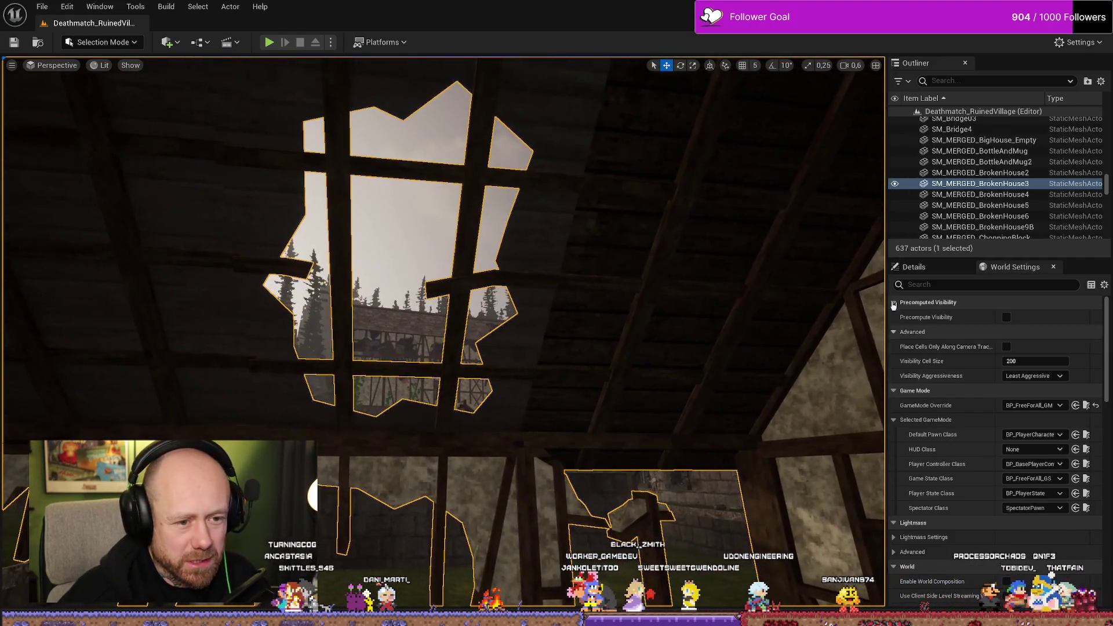
click(927, 268)
scroll(1044, 464, down, 5)
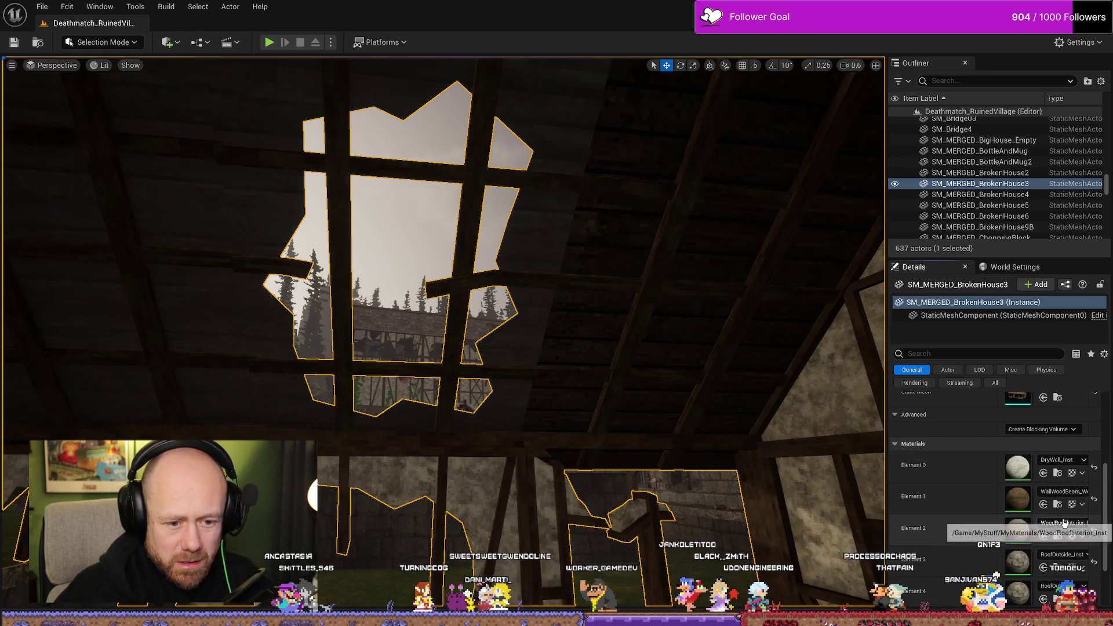
scroll(1070, 485, down, 3)
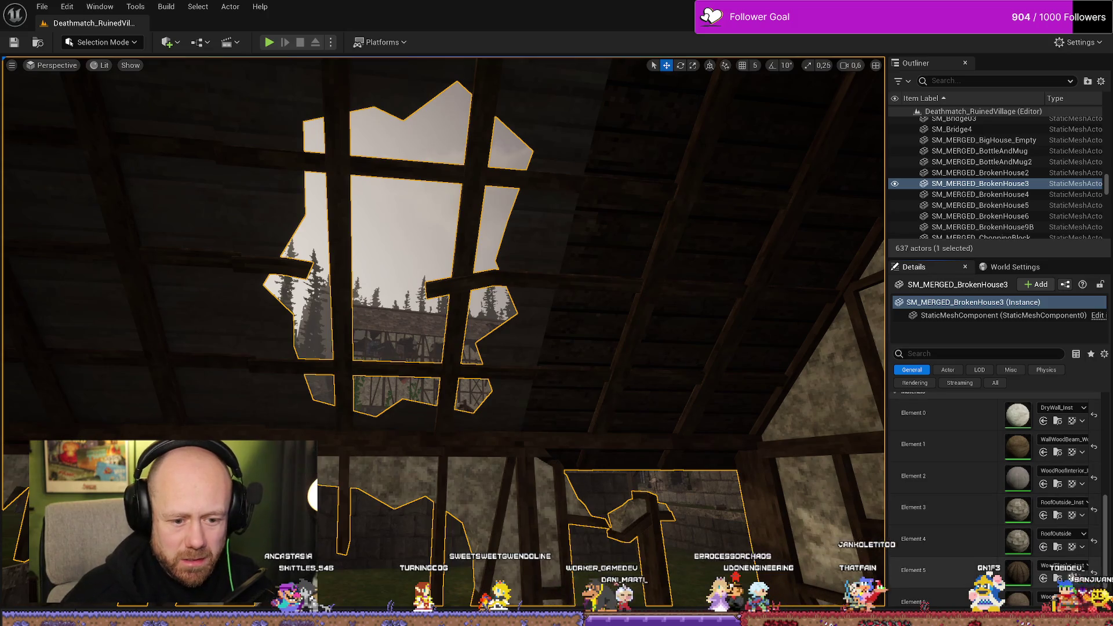
drag(887, 501, 743, 500)
scroll(997, 527, down, 1)
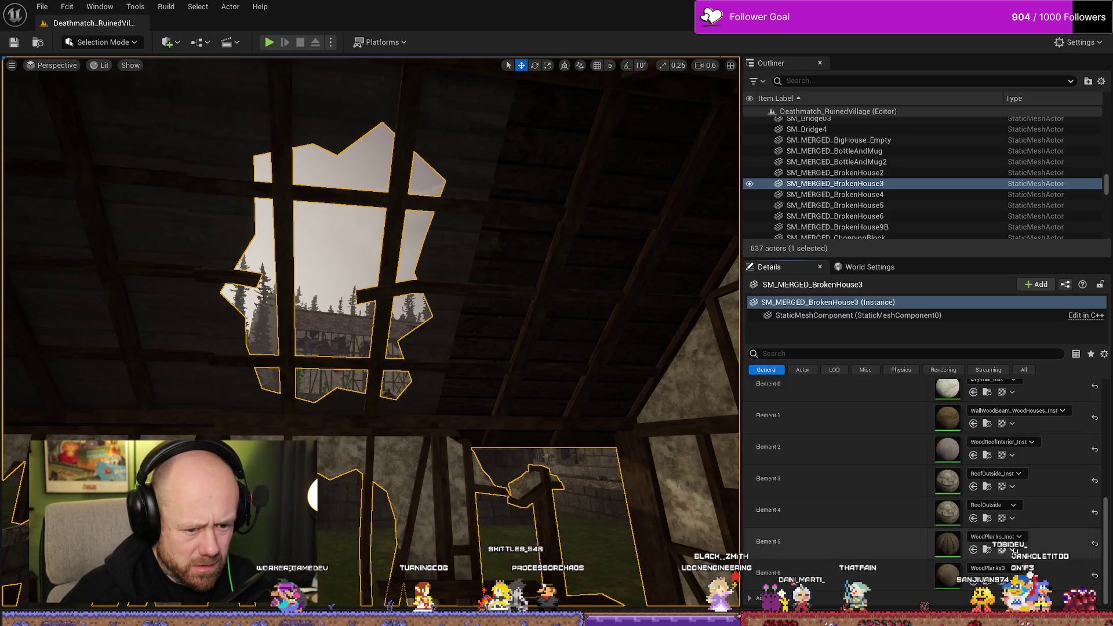
Browse the project's material assets and save the level
click(990, 552)
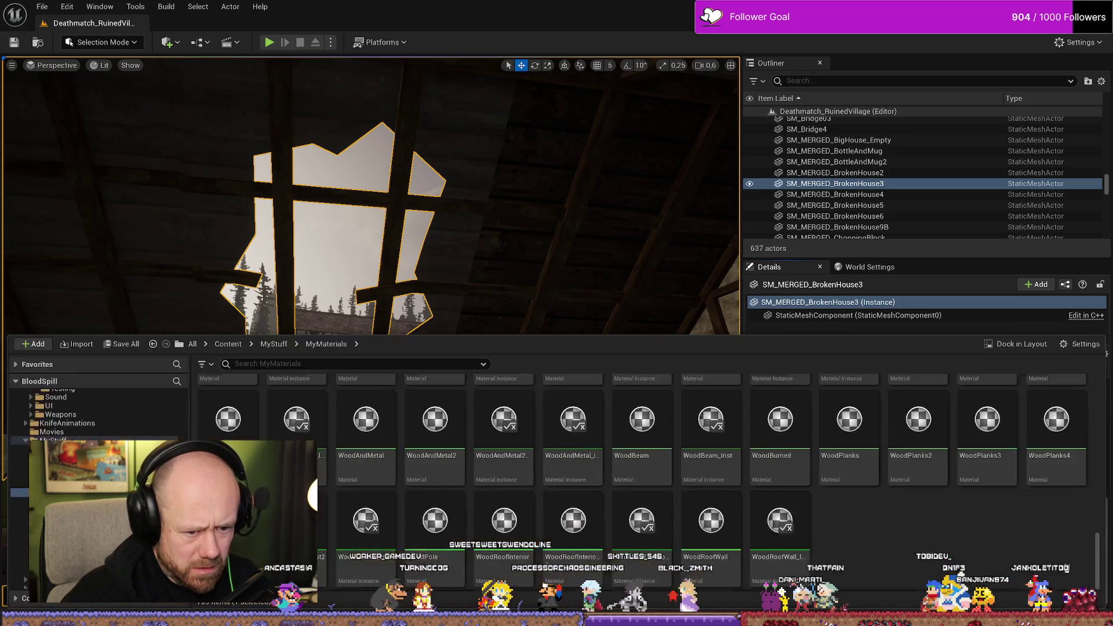
key(ctrl+space)
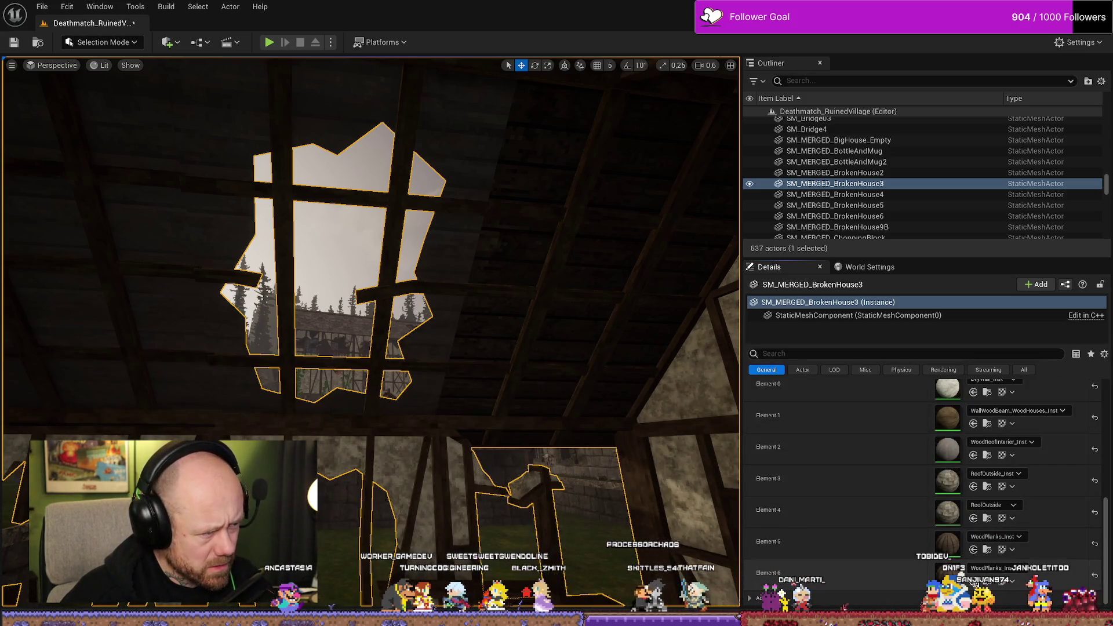
key(ctrl+s)
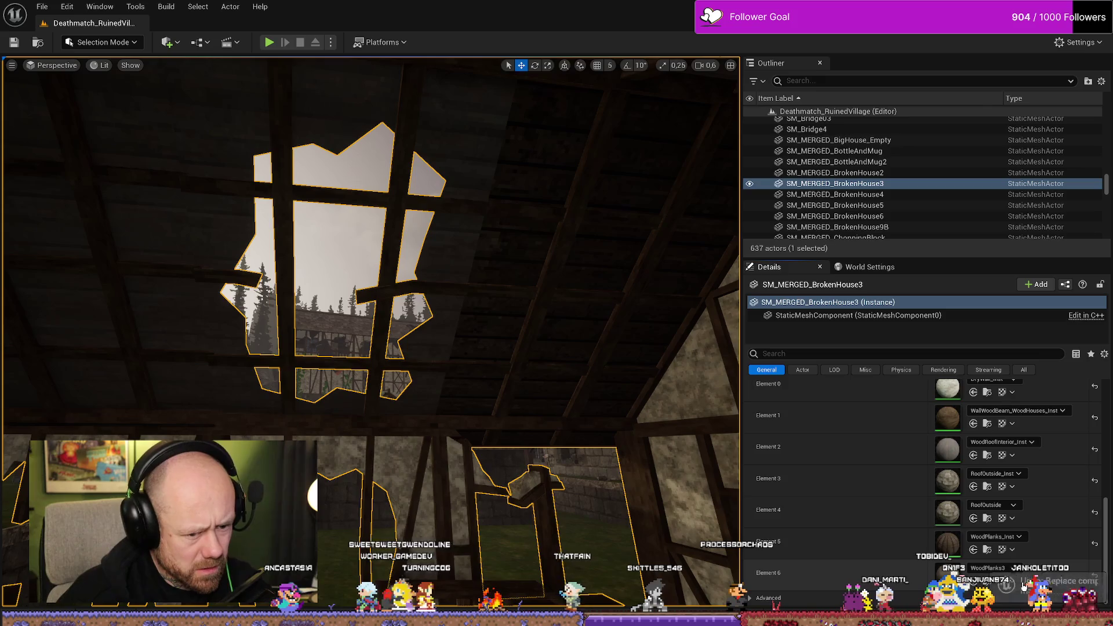
mouse_move(371, 232)
mouse_down()
mouse_move(371, 325)
mouse_move(371, 209)
mouse_up()
scroll(1025, 451, up, 2)
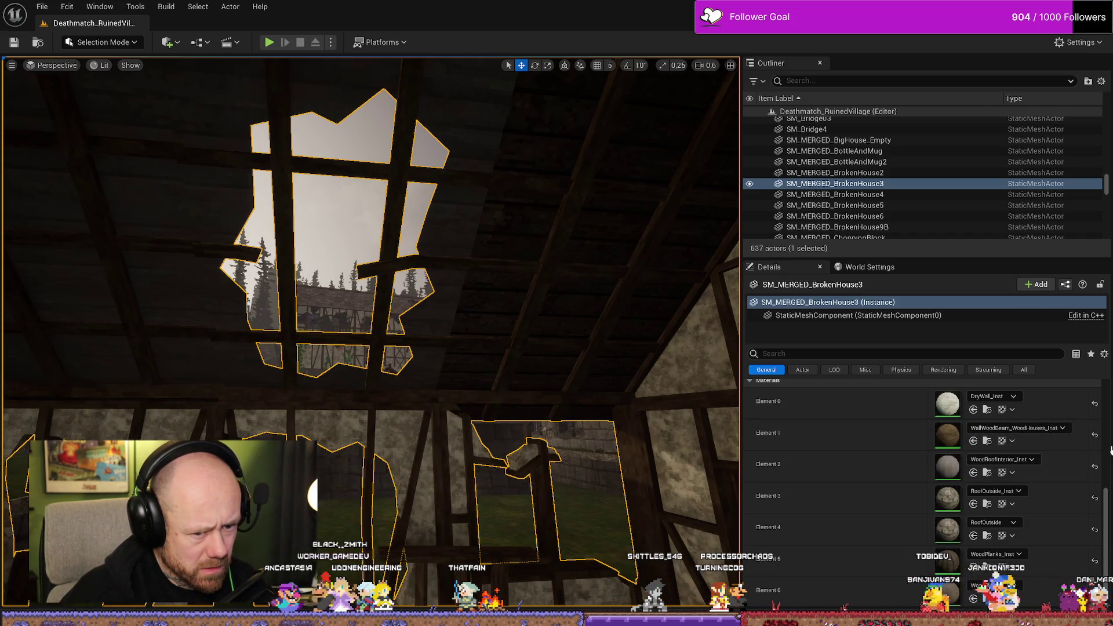
Replace Element 2's WoodRoofInterior_Inst with WoodPlanks_Inst and save the level
click(974, 474)
mouse_move(371, 290)
mouse_down()
mouse_move(301, 267)
mouse_move(206, 171)
mouse_up()
drag(547, 444, 547, 444)
click(14, 42)
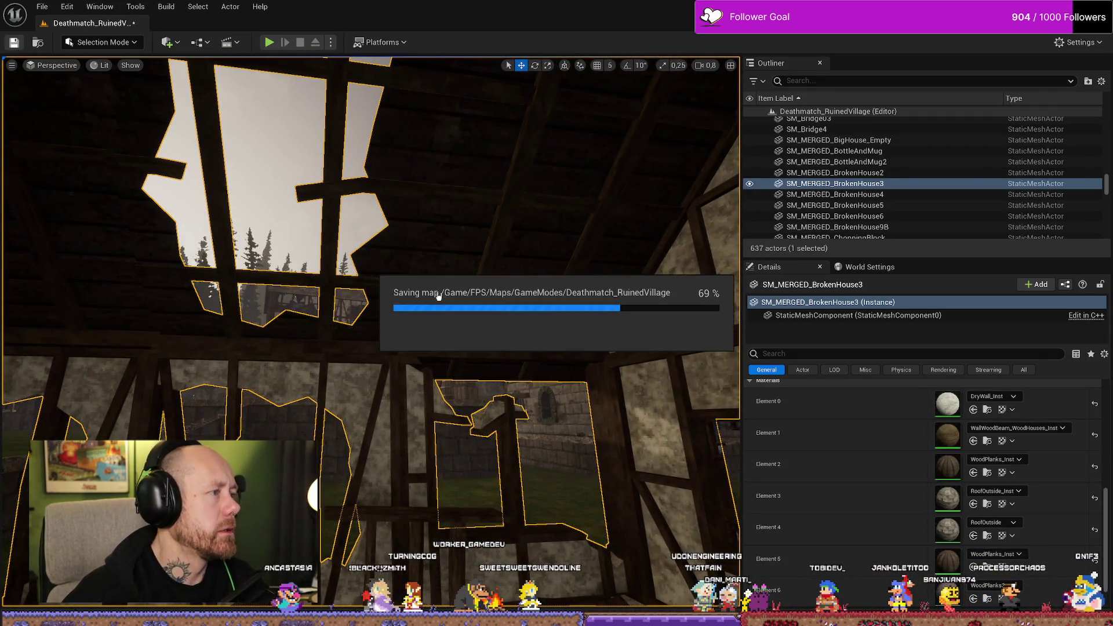
mouse_move(371, 261)
mouse_down()
mouse_move(348, 249)
mouse_move(363, 256)
mouse_up()
scroll(371, 260, up, 2)
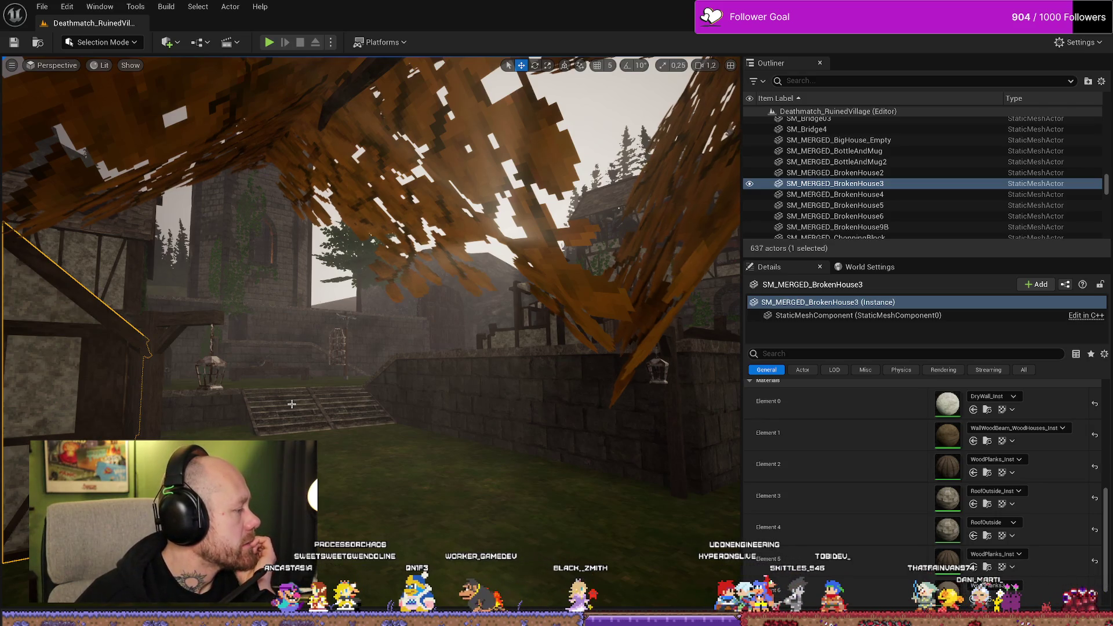
Fly the camera sideways across the courtyard and back toward the autumn tree
key(d)
key(d)
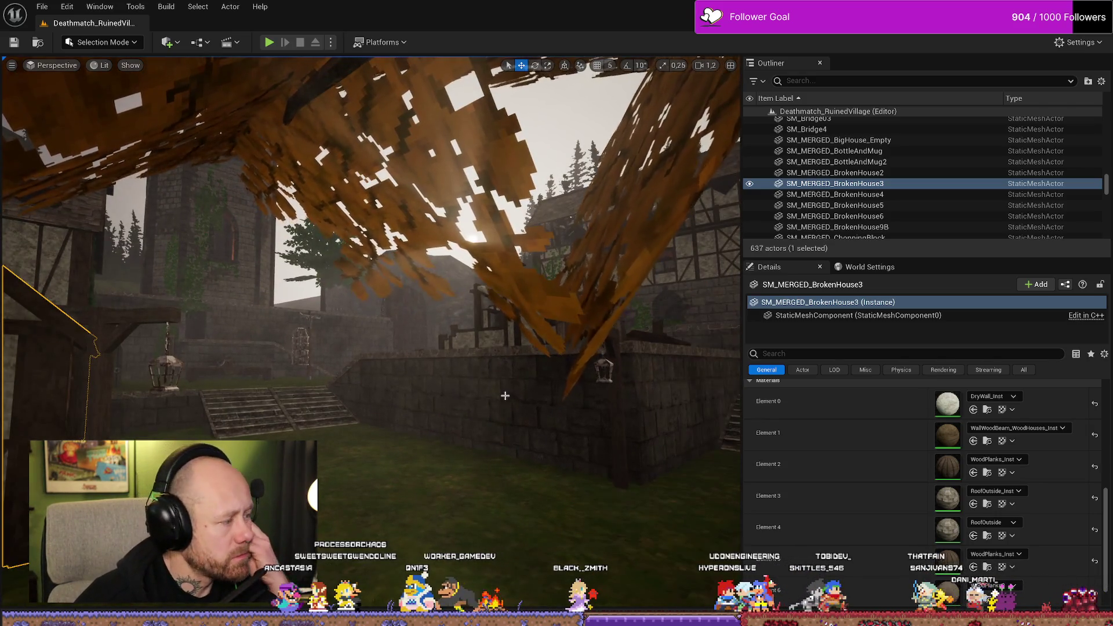
key(d)
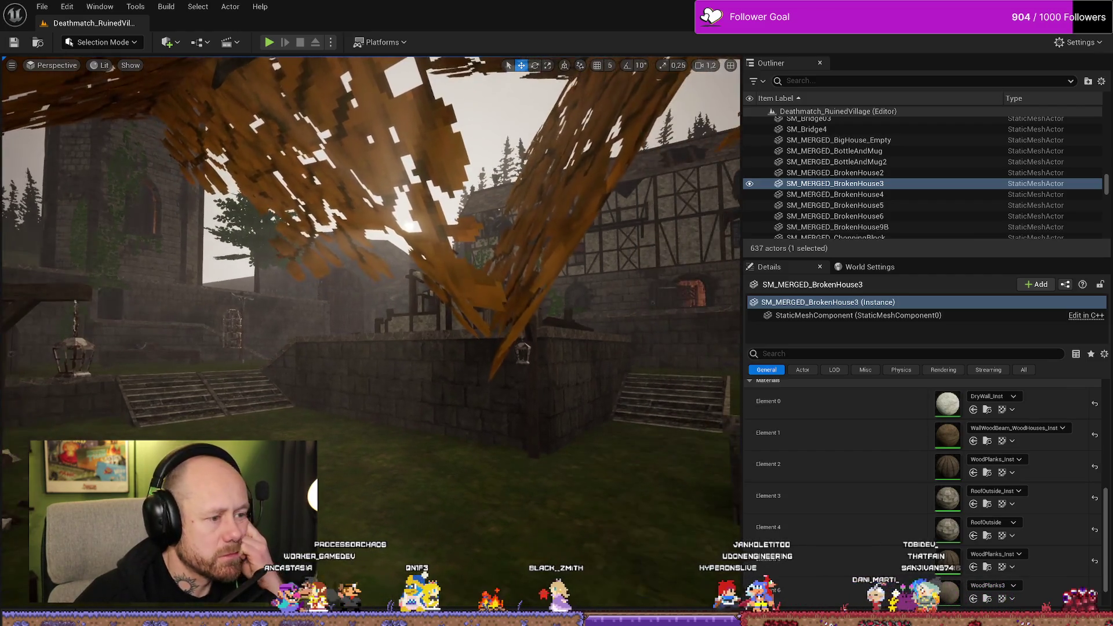
scroll(372, 331, down, 2)
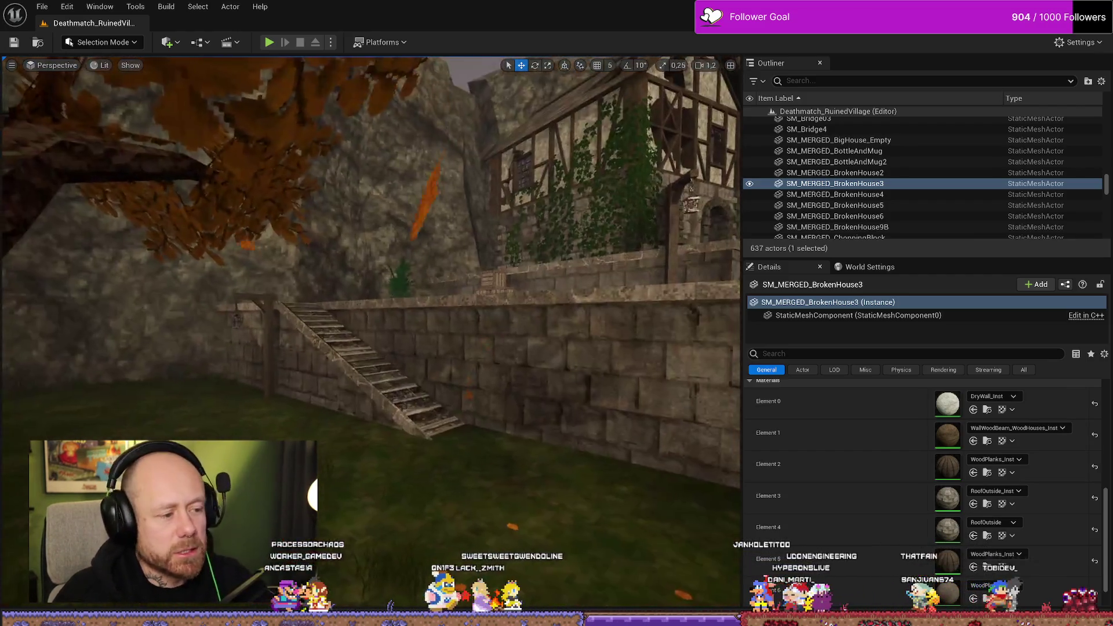
scroll(372, 290, down, 2)
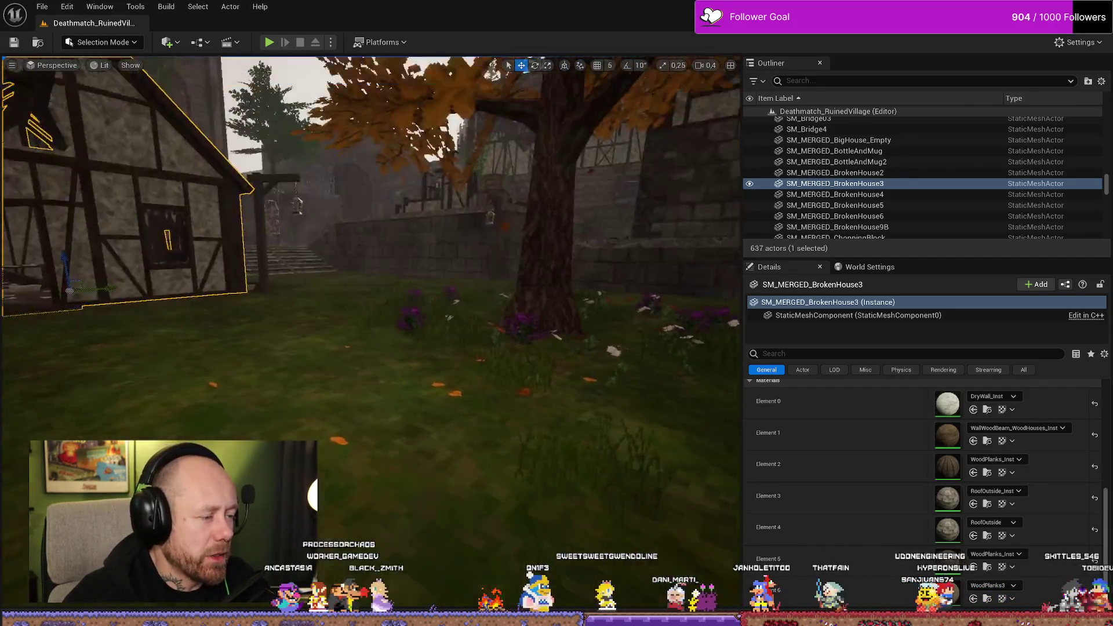
key(s)
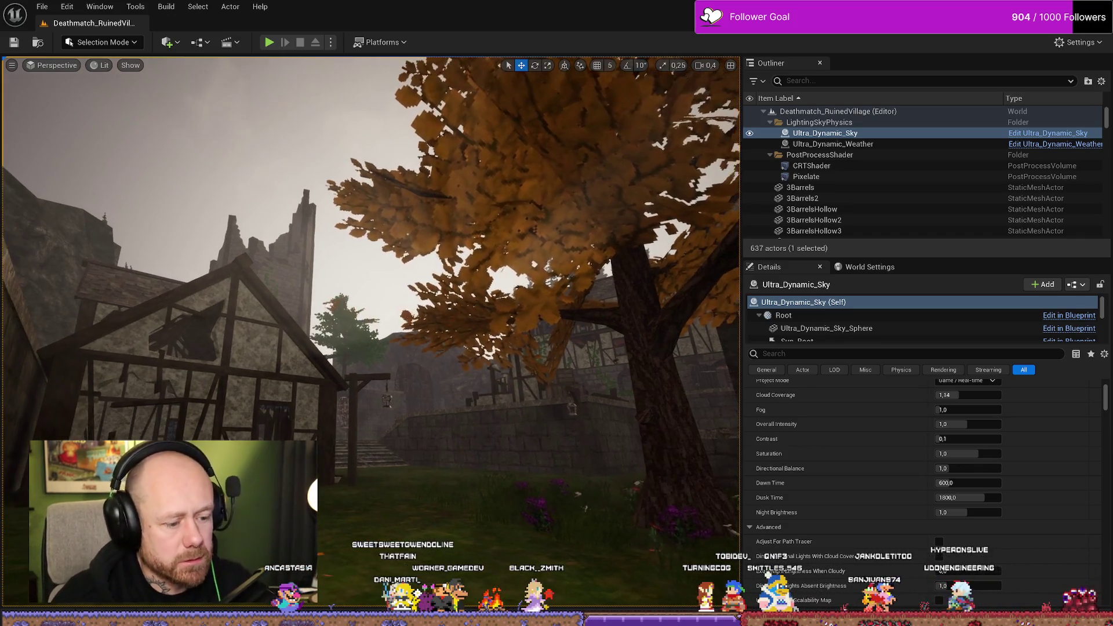
key(F11)
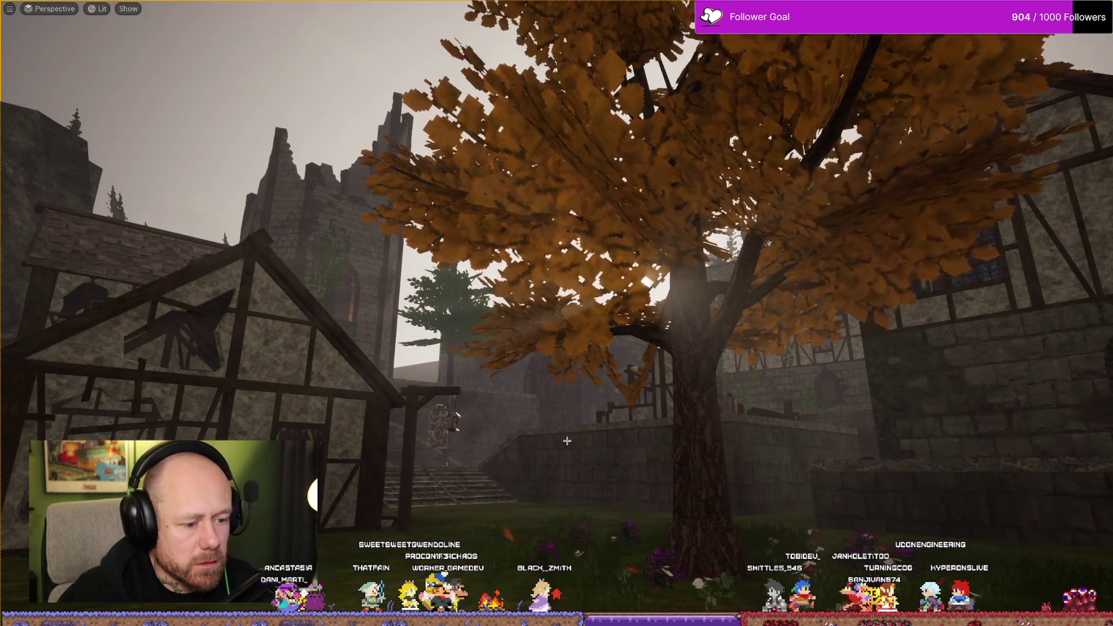
Capture a high-resolution screenshot of the full-screen courtyard view and close the settings dialog
key(F9)
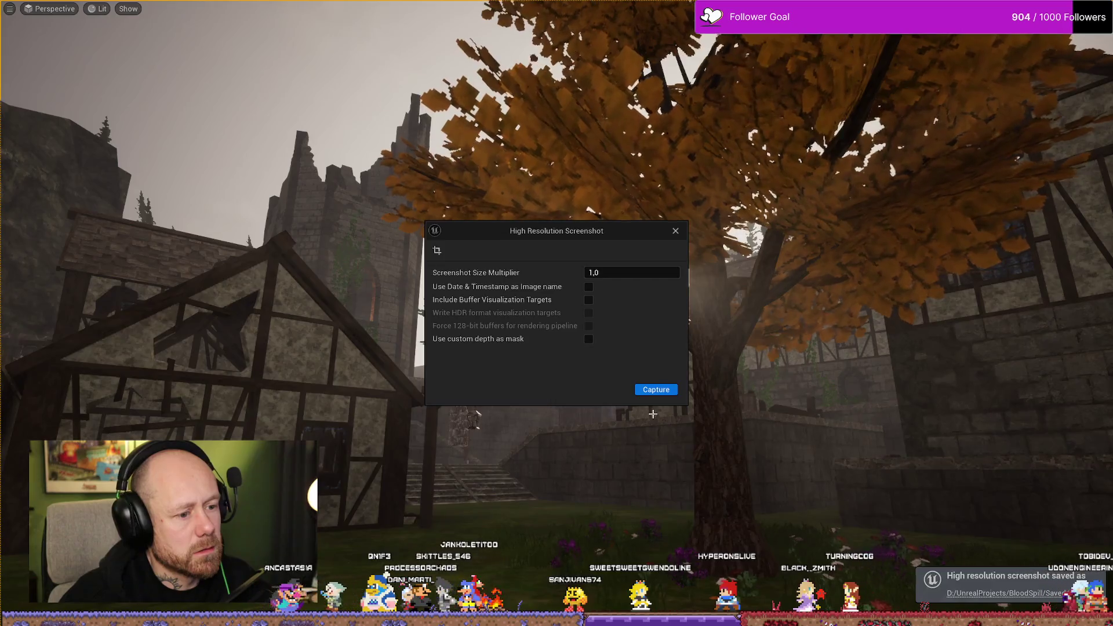
click(677, 235)
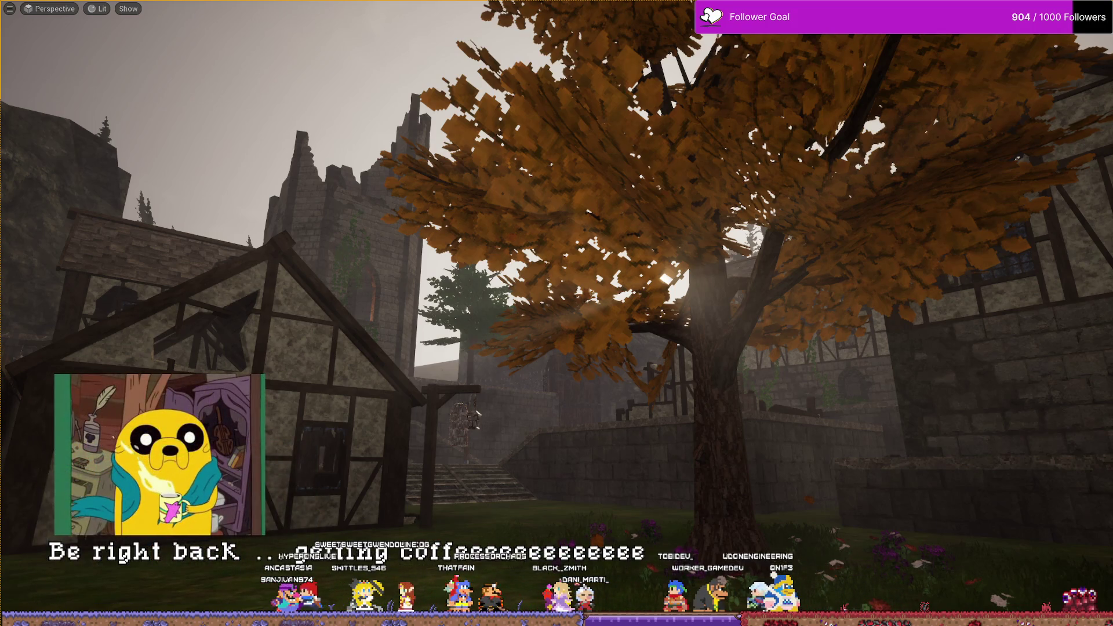
click(631, 236)
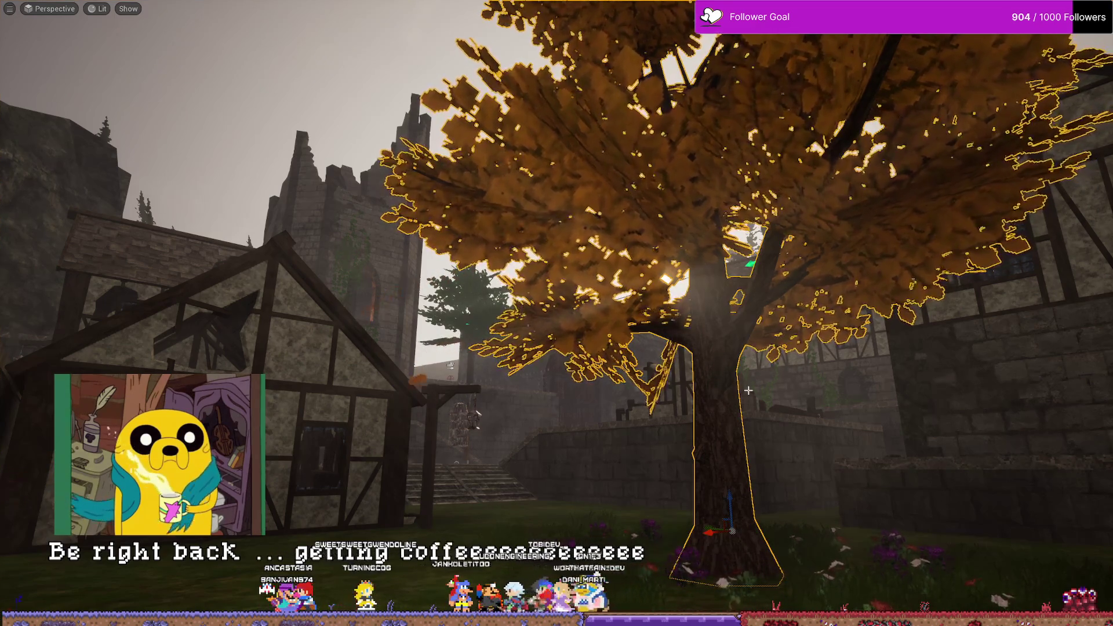
key(Escape)
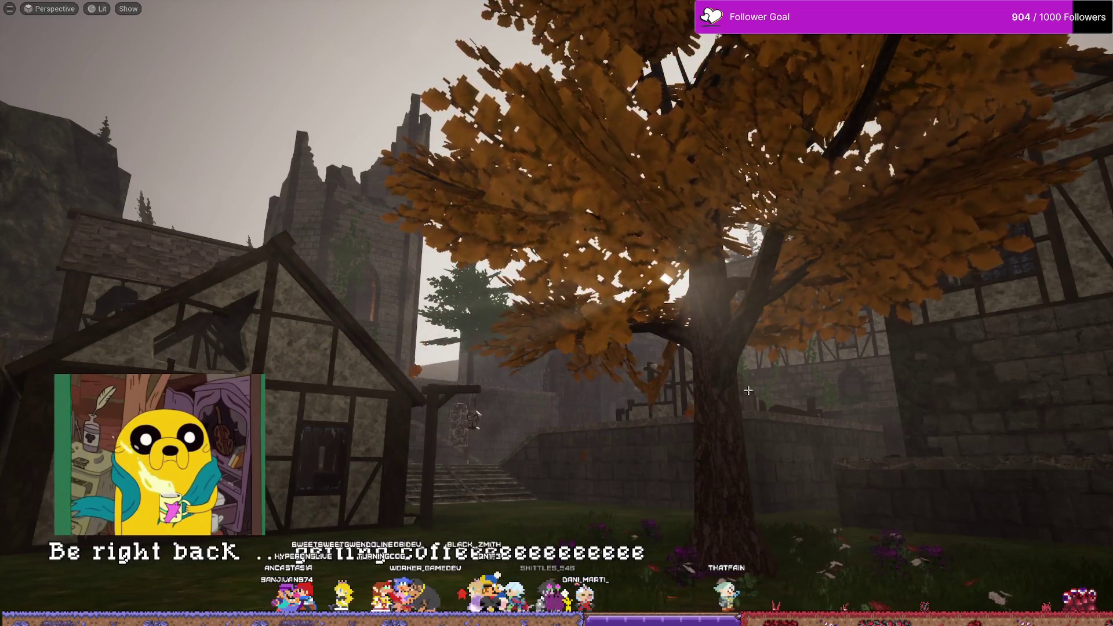
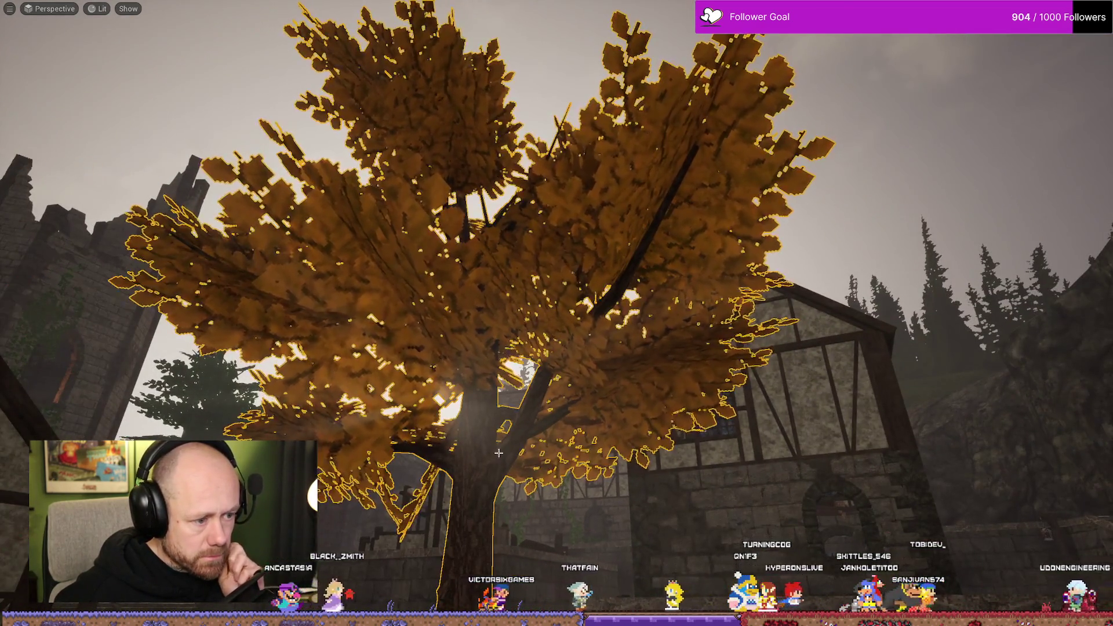
Frame the selected autumn tree in the Unreal Engine viewport
key(f)
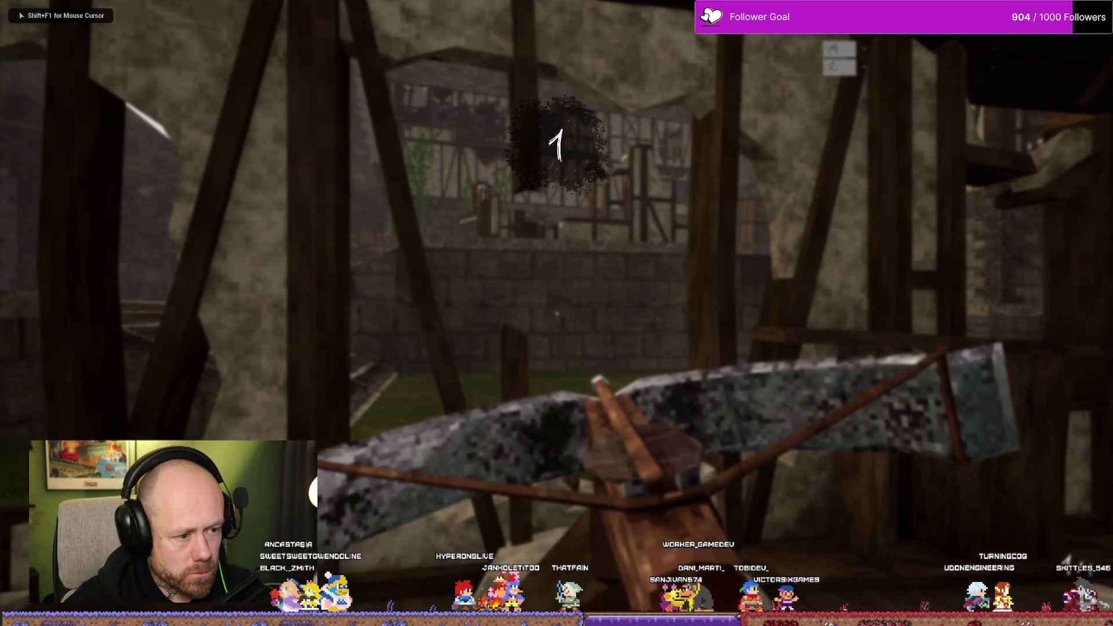
Walk the village past the wooden platform, tree stump and cage, then end the play session
key(w)
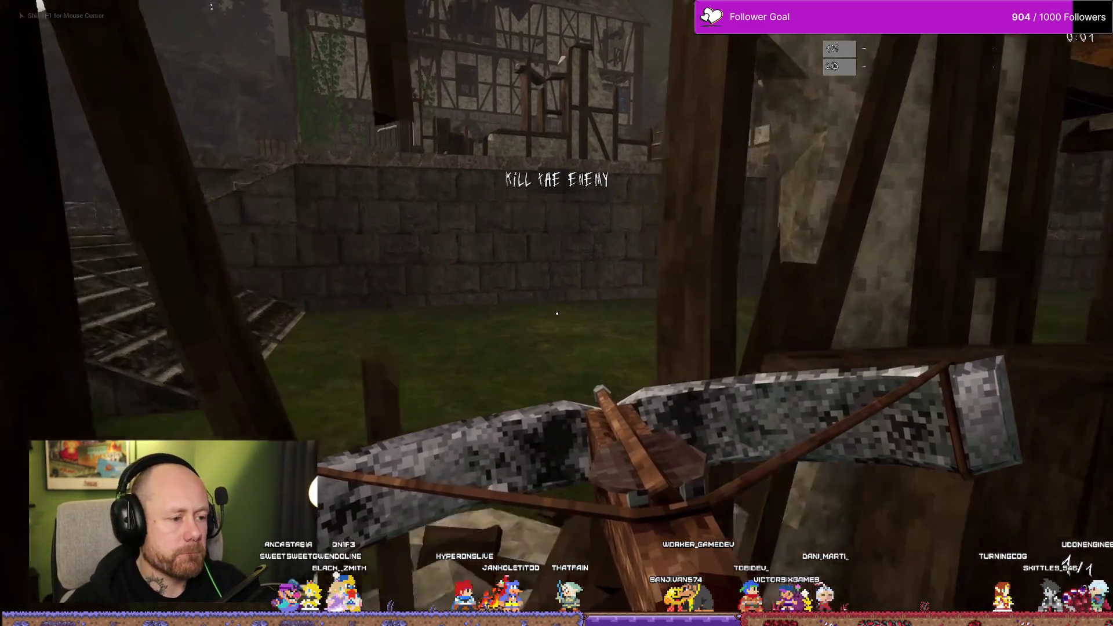
key(w)
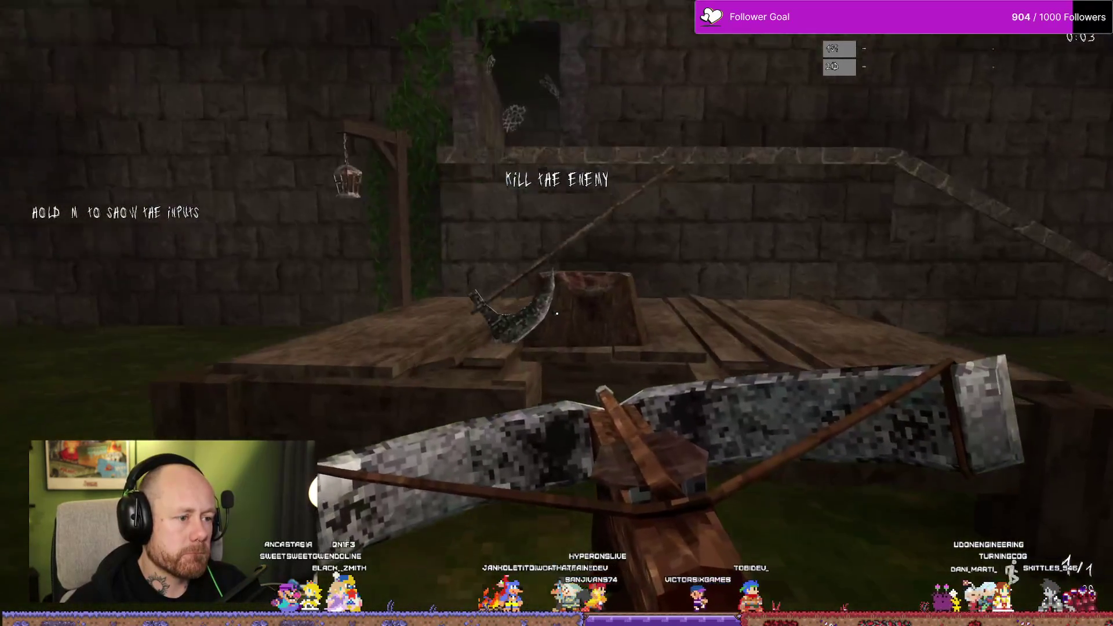
key(w)
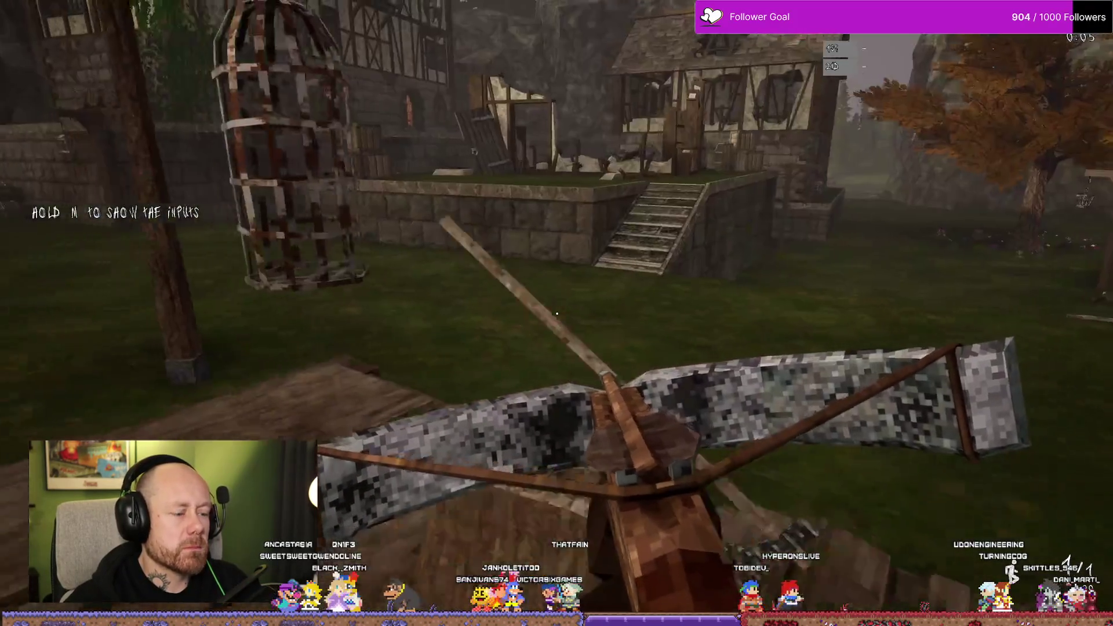
key(w)
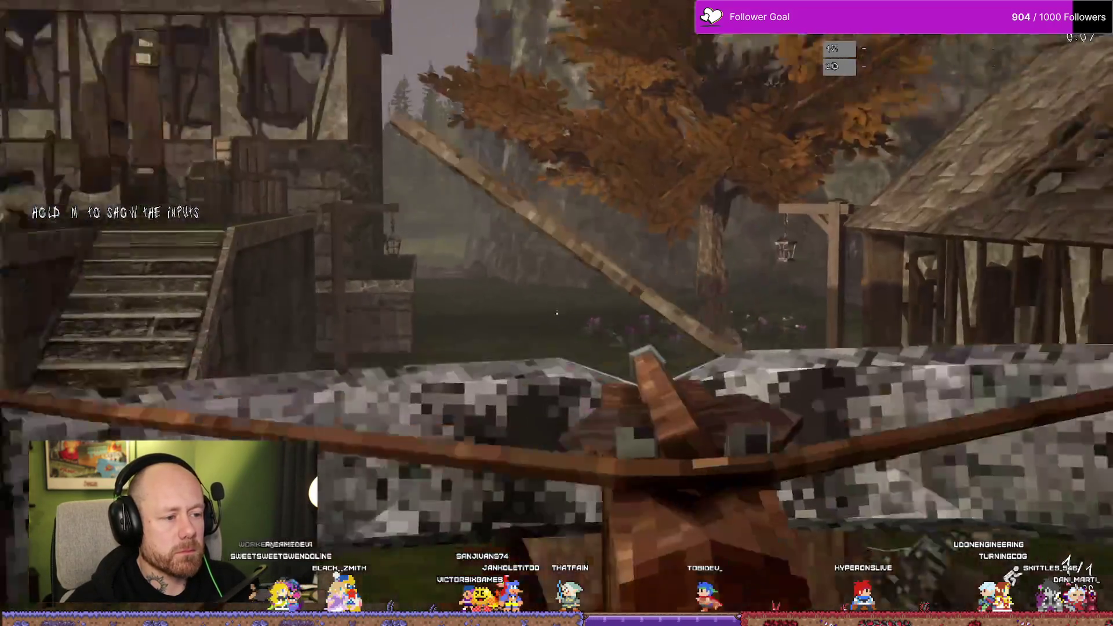
key(w)
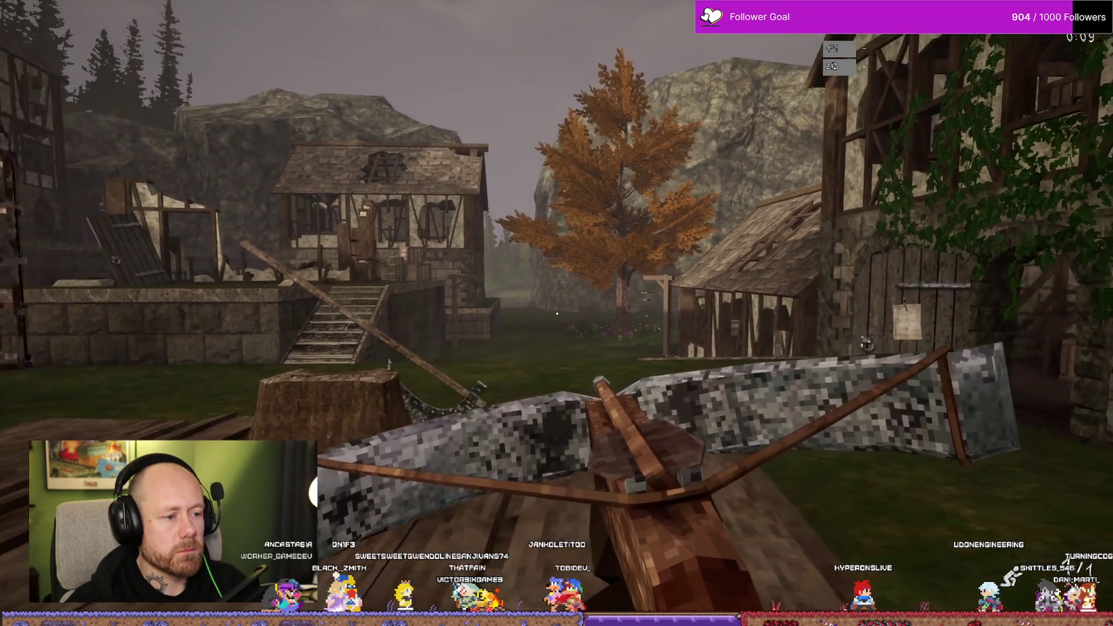
key(s)
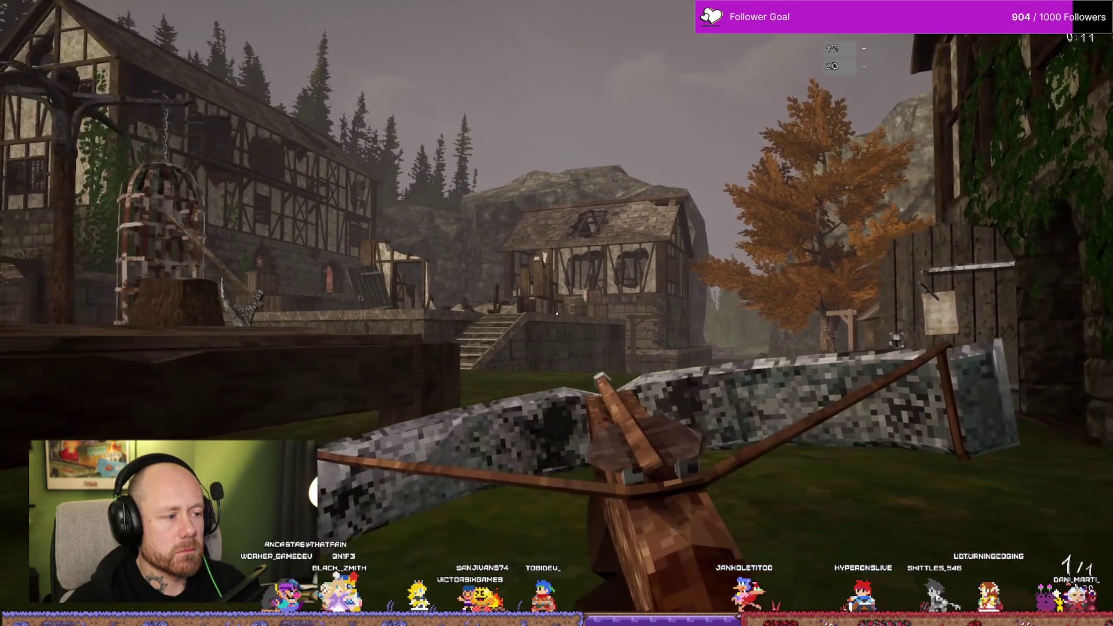
key(s)
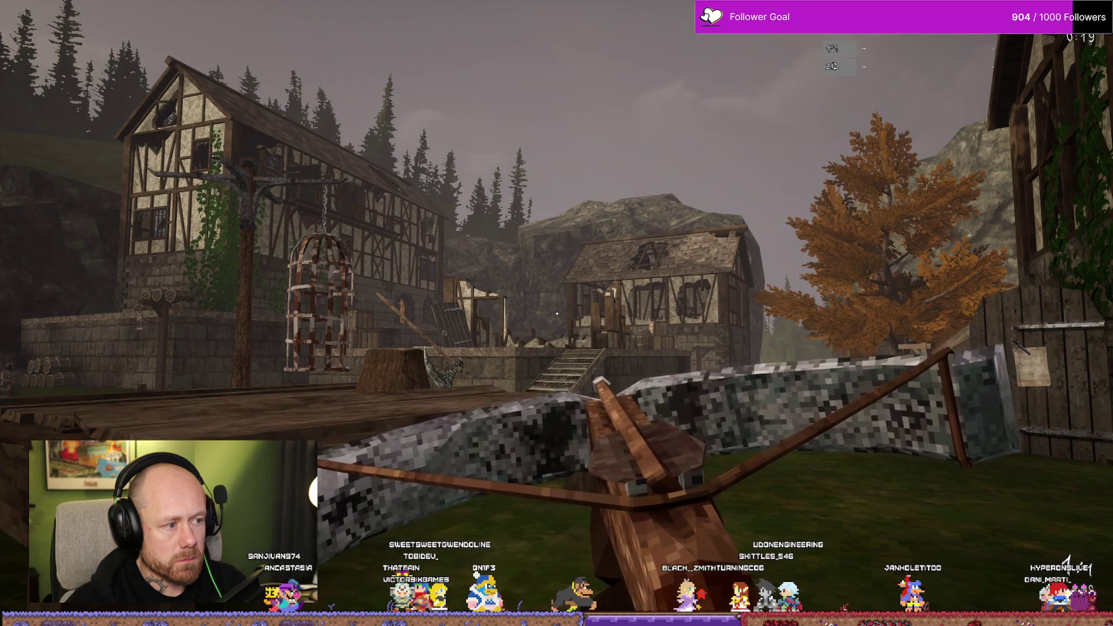
key(Escape)
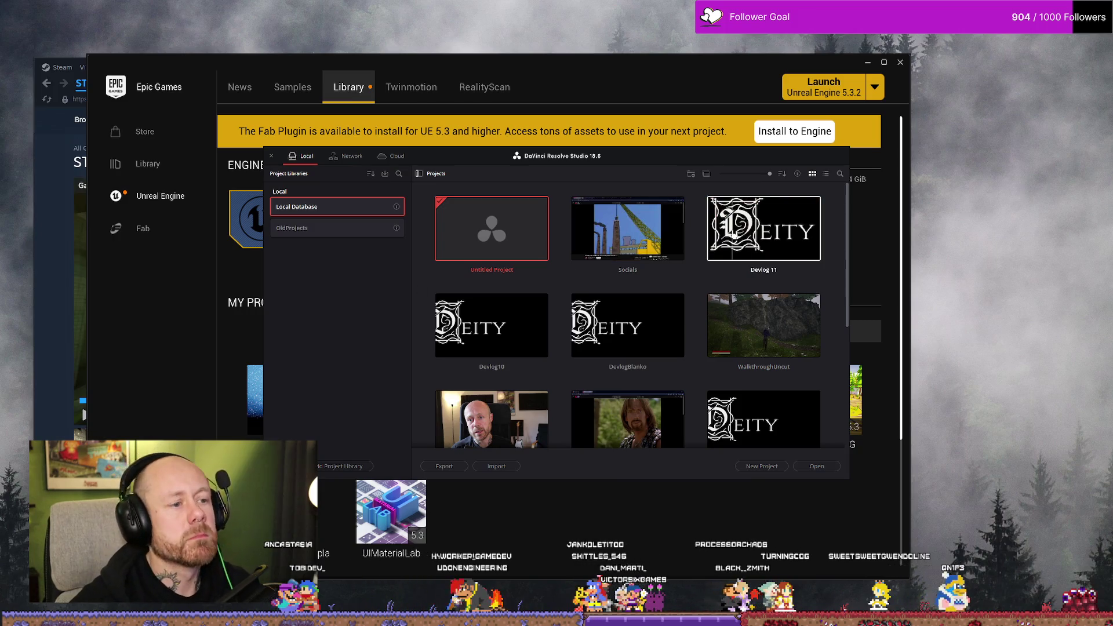
Open the Untitled Project and bring up its Project Settings
double_click(505, 230)
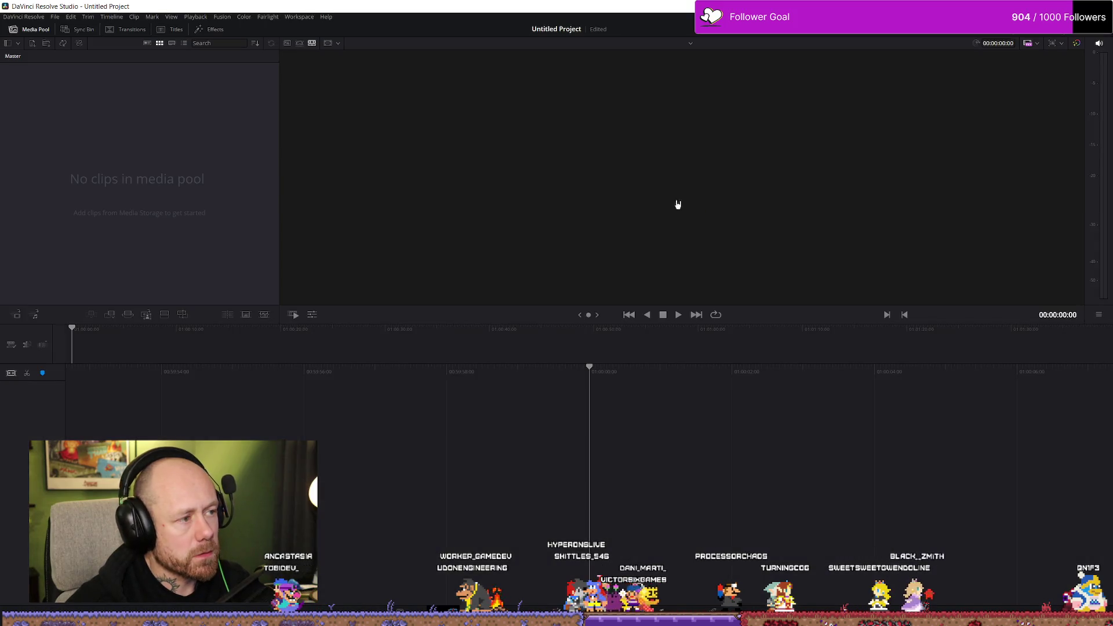
click(55, 16)
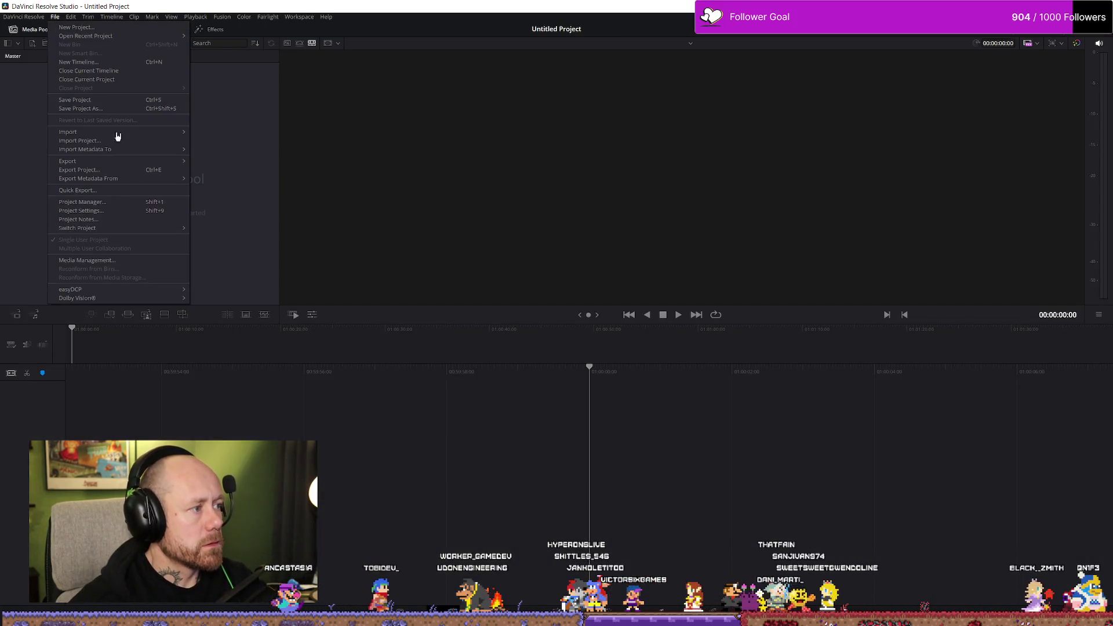
click(108, 211)
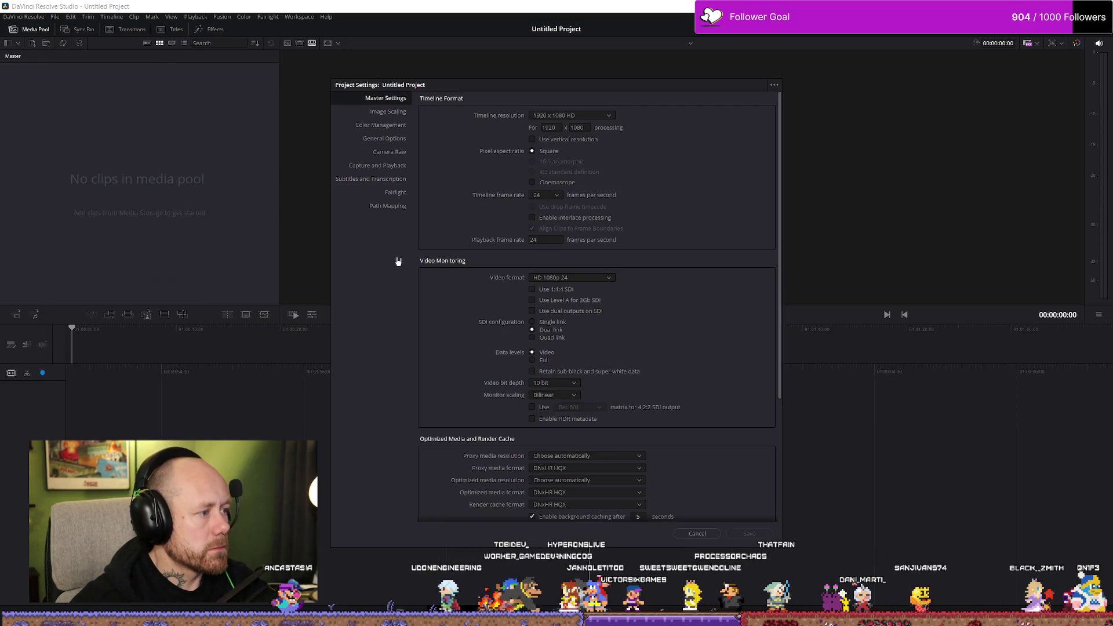
Review the video monitoring formats, keep HD 1080p 24, and cancel the settings
click(603, 278)
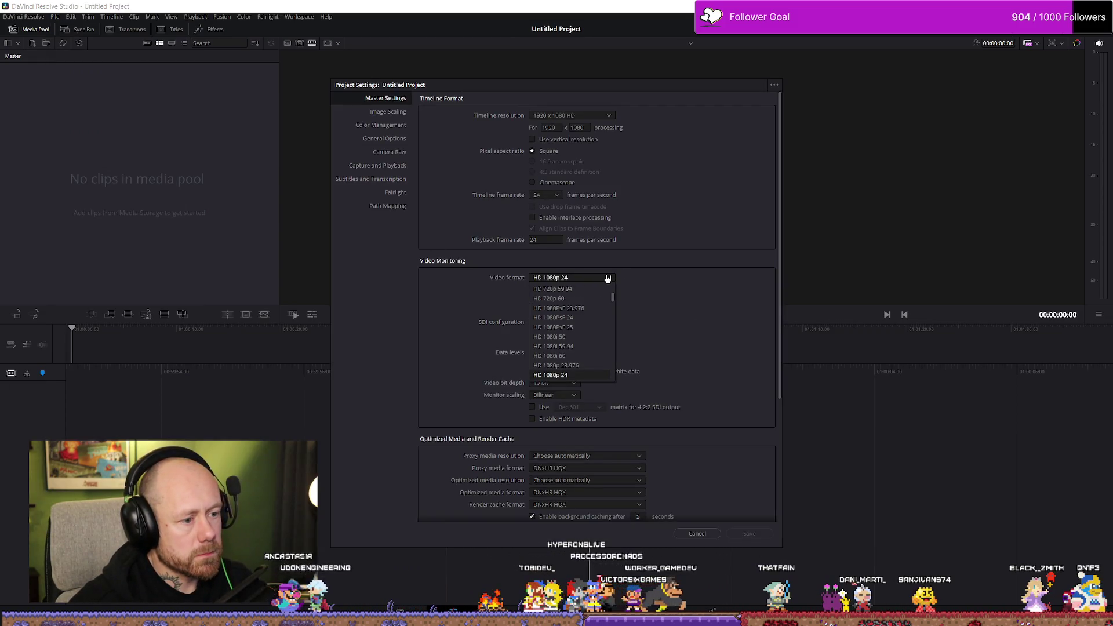
scroll(609, 325, down, 5)
scroll(589, 337, down, 2)
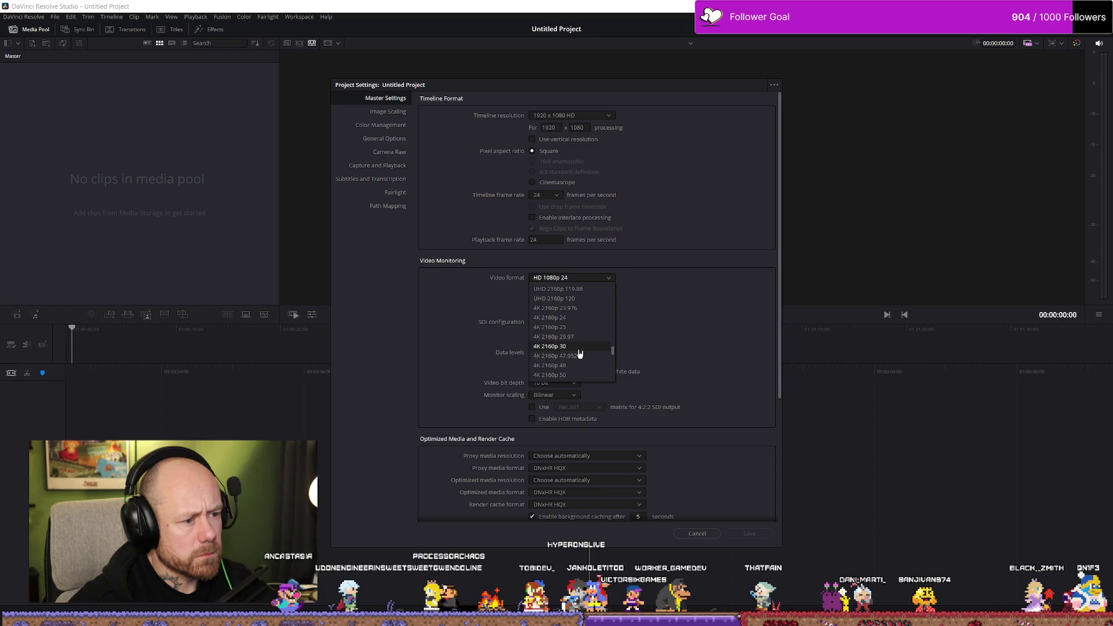
scroll(590, 330, up, 3)
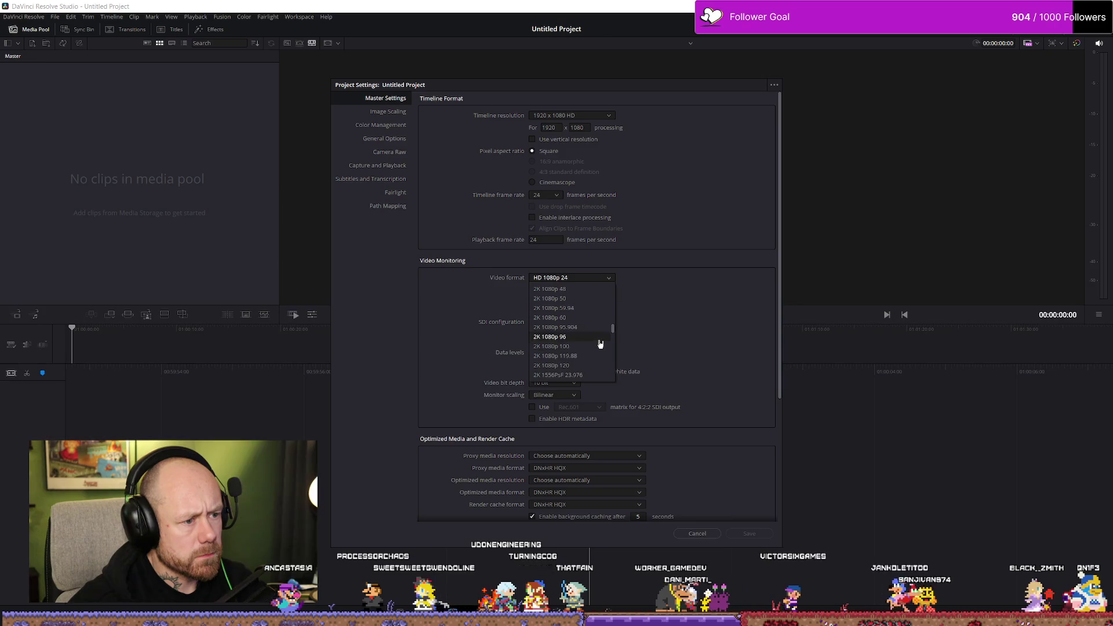
click(703, 242)
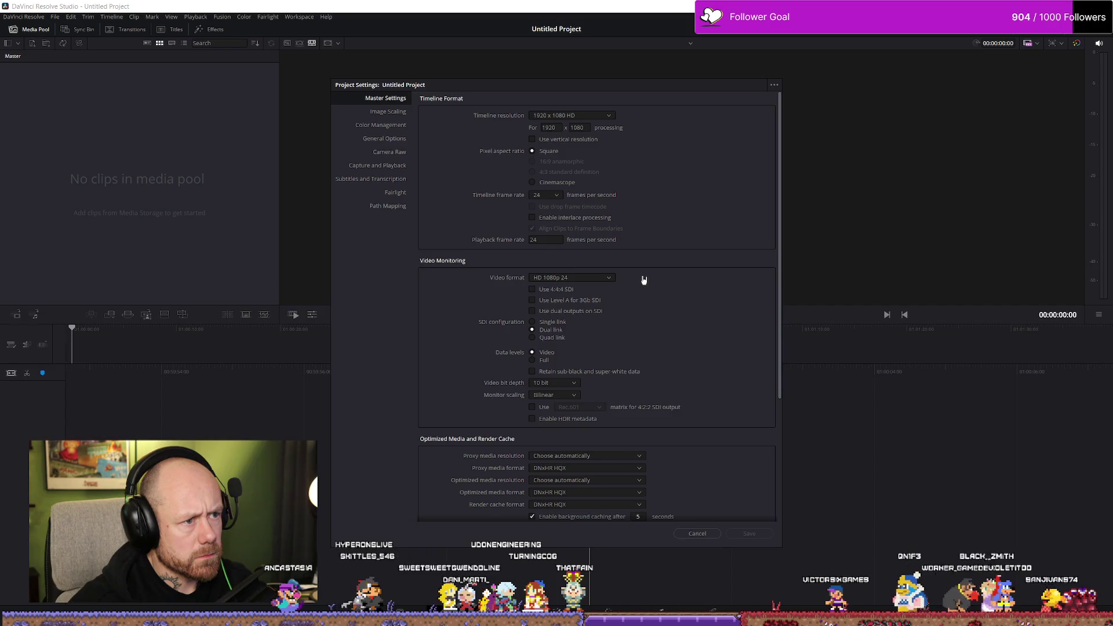
click(698, 534)
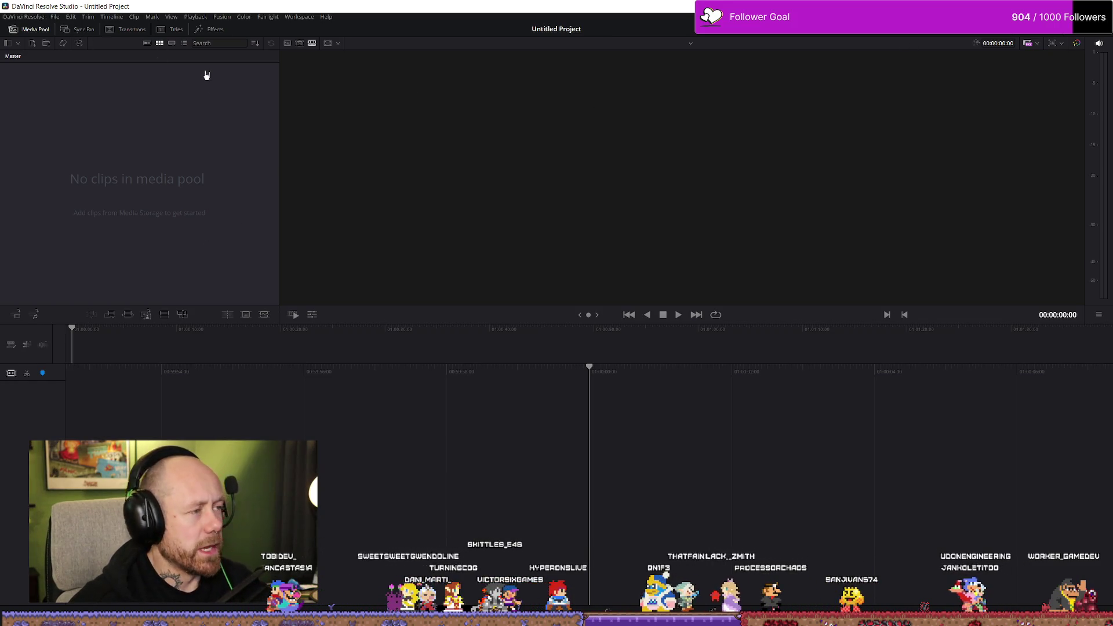
Browse the File, Edit and DaVinci Resolve menus, then reopen the Untitled Project's settings
click(55, 17)
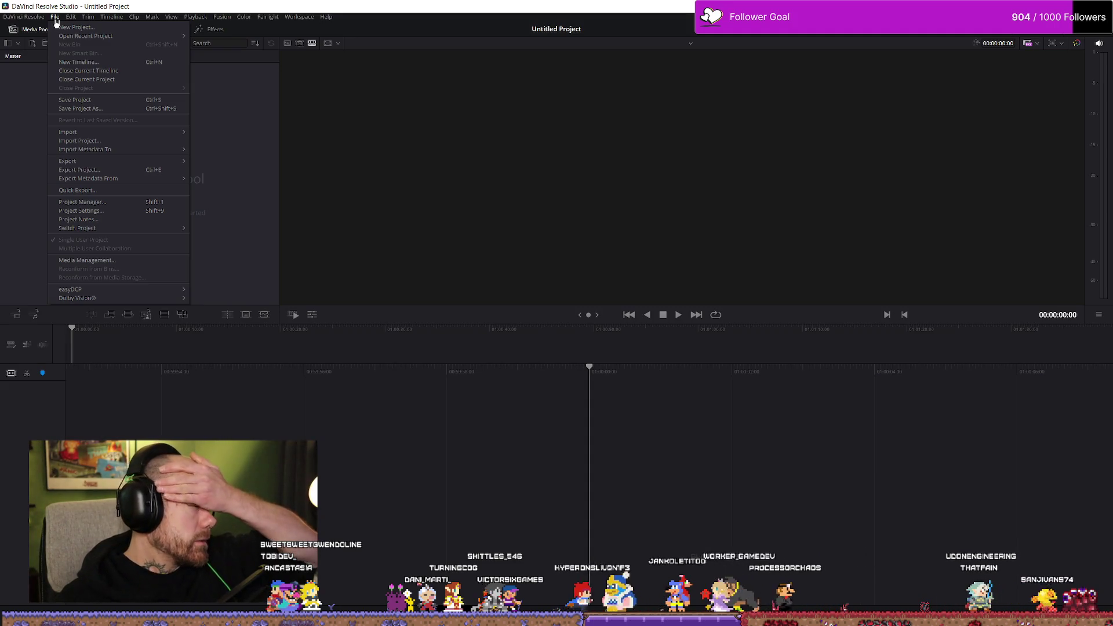
mouse_move(71, 17)
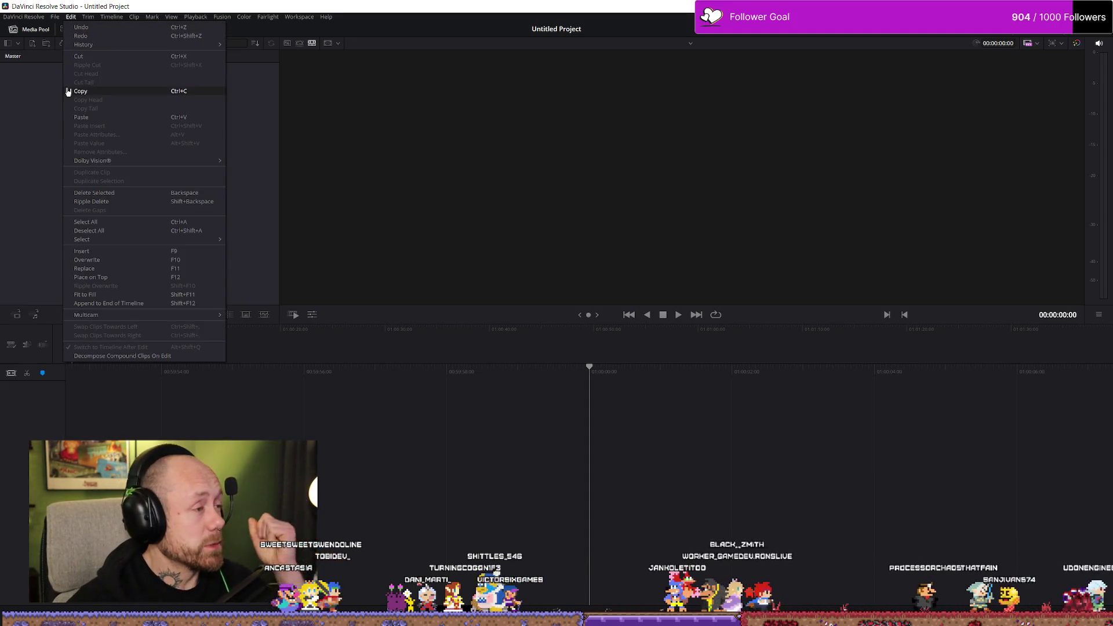
mouse_move(34, 17)
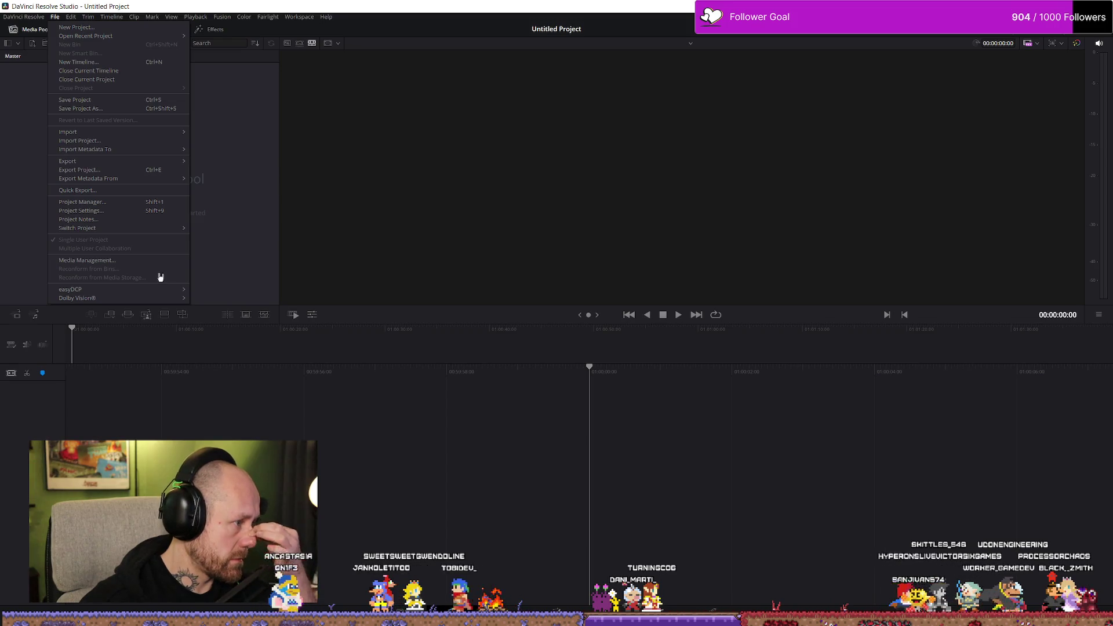
click(96, 212)
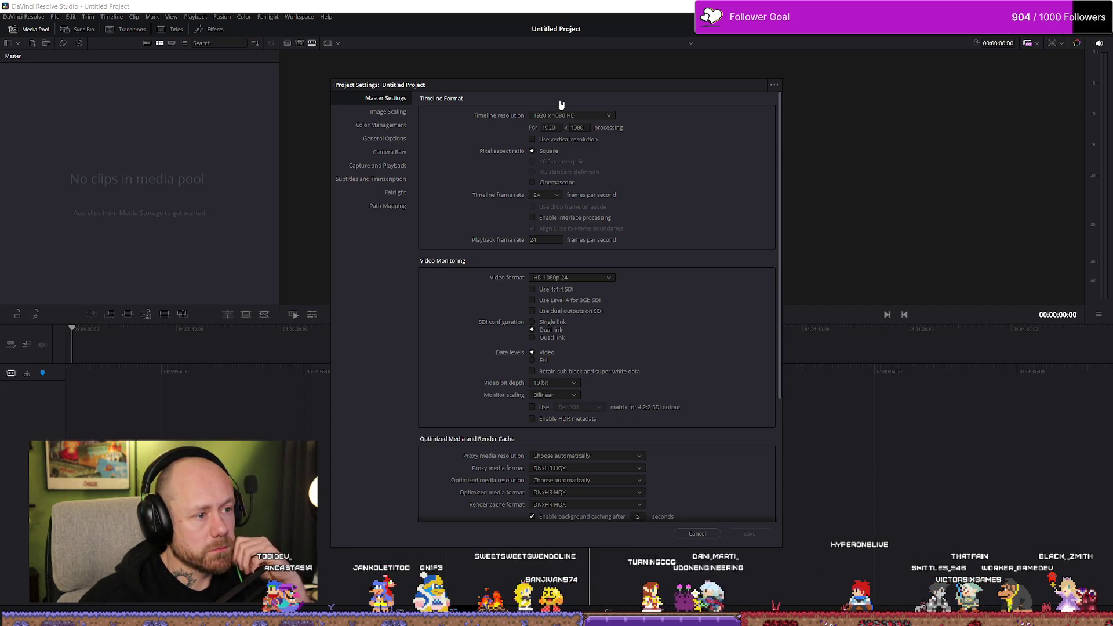
Look through the timeline resolution options, keep 1920 x 1080 HD, and cancel Project Settings
click(590, 120)
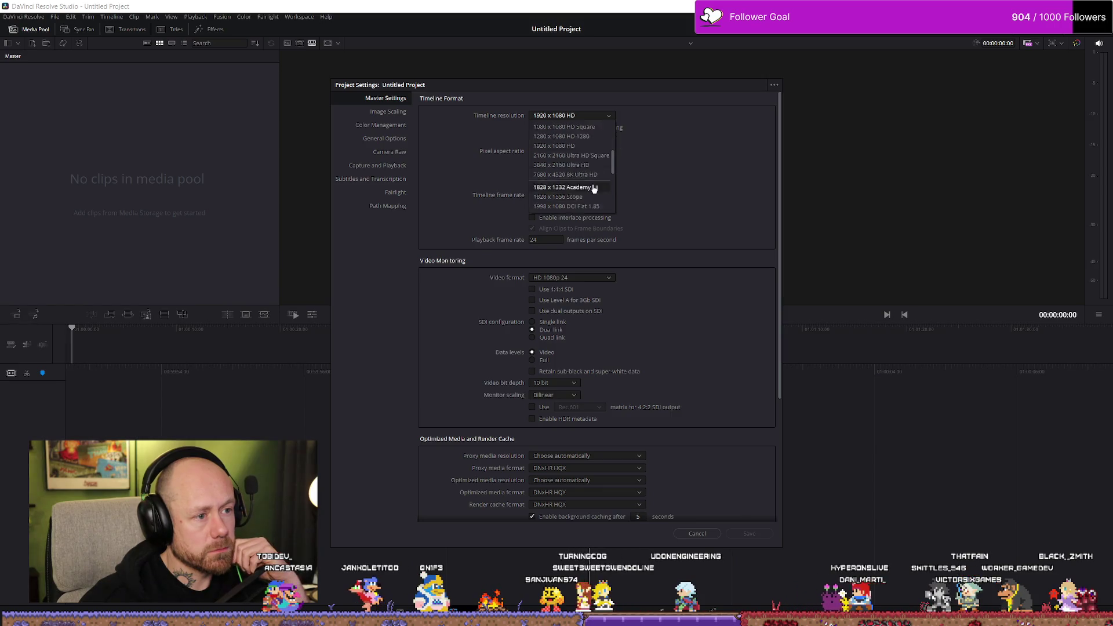
scroll(589, 166, down, 5)
scroll(578, 165, up, 4)
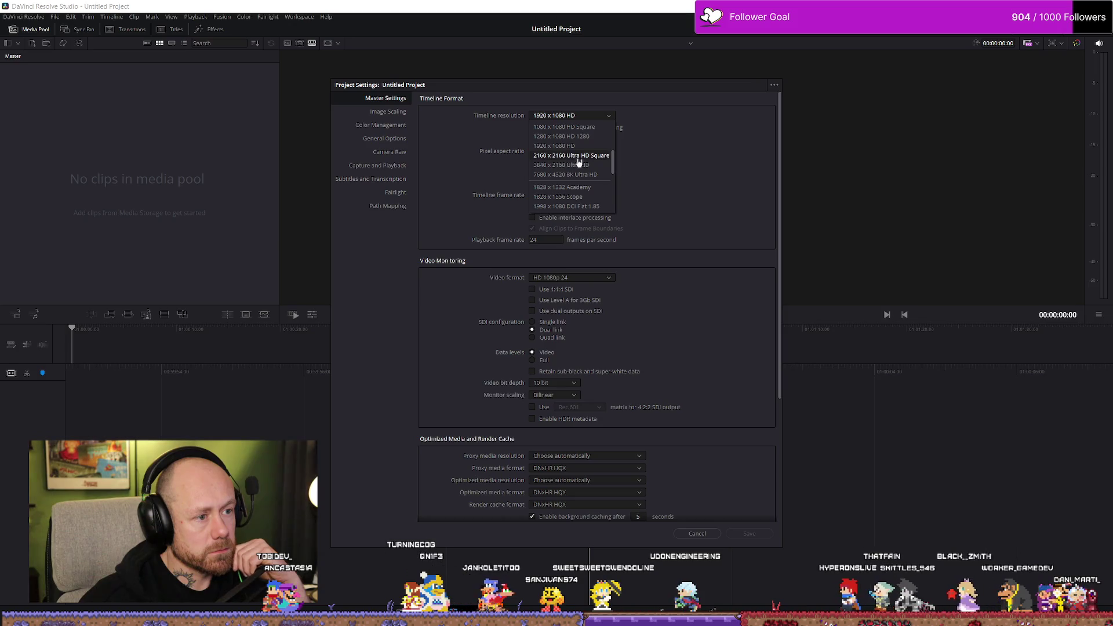
click(576, 165)
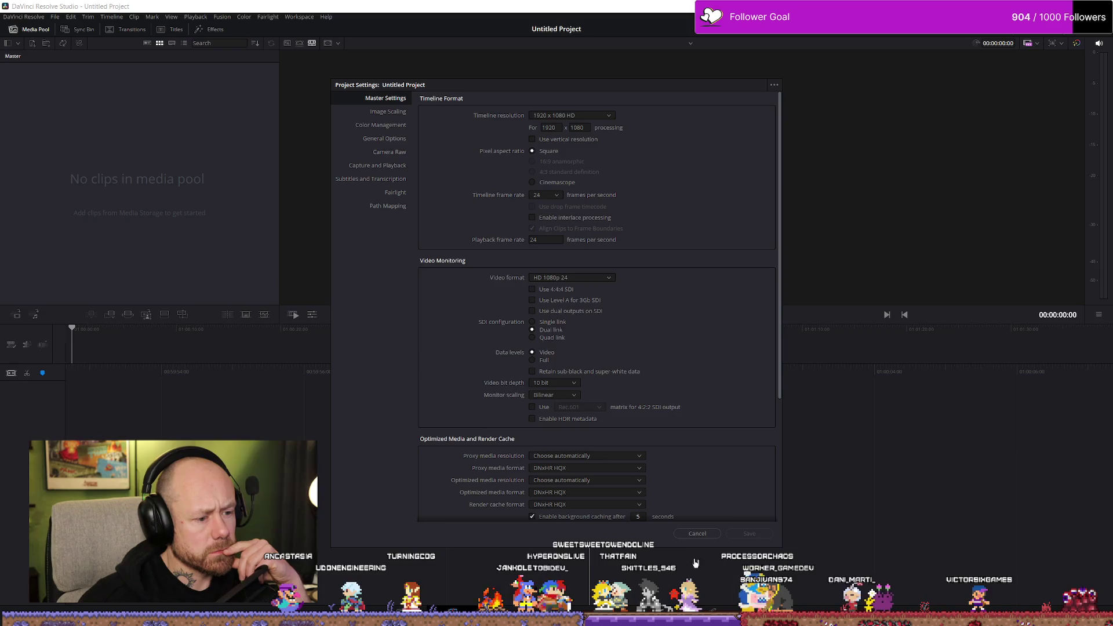
click(698, 534)
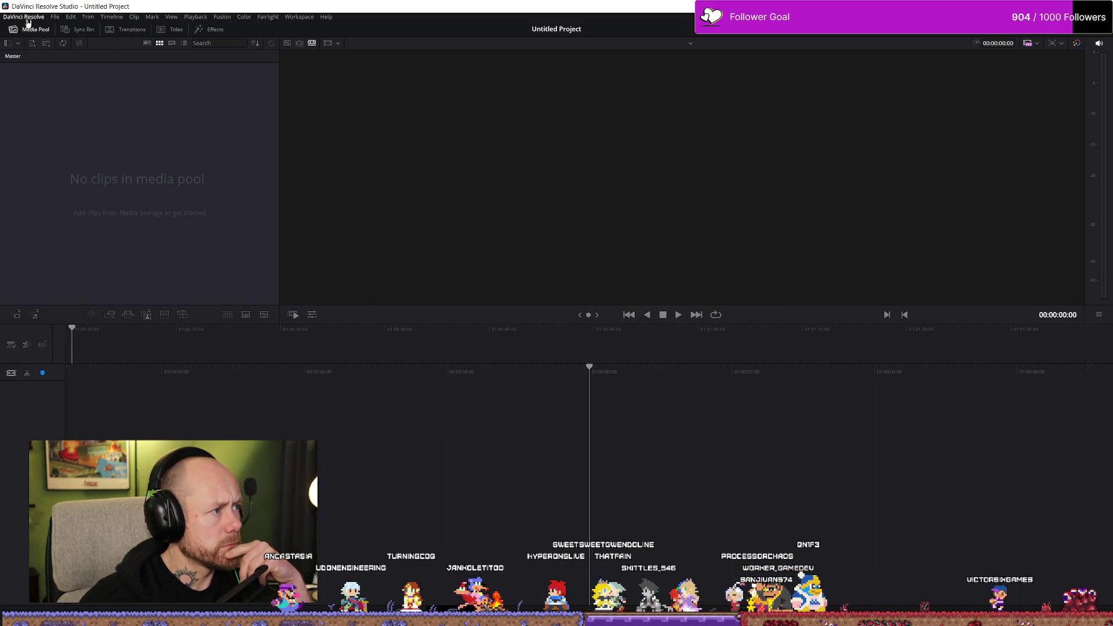
Hide DaVinci Resolve and close the Epic Games Launcher with Alt+F4
key(alt+F4)
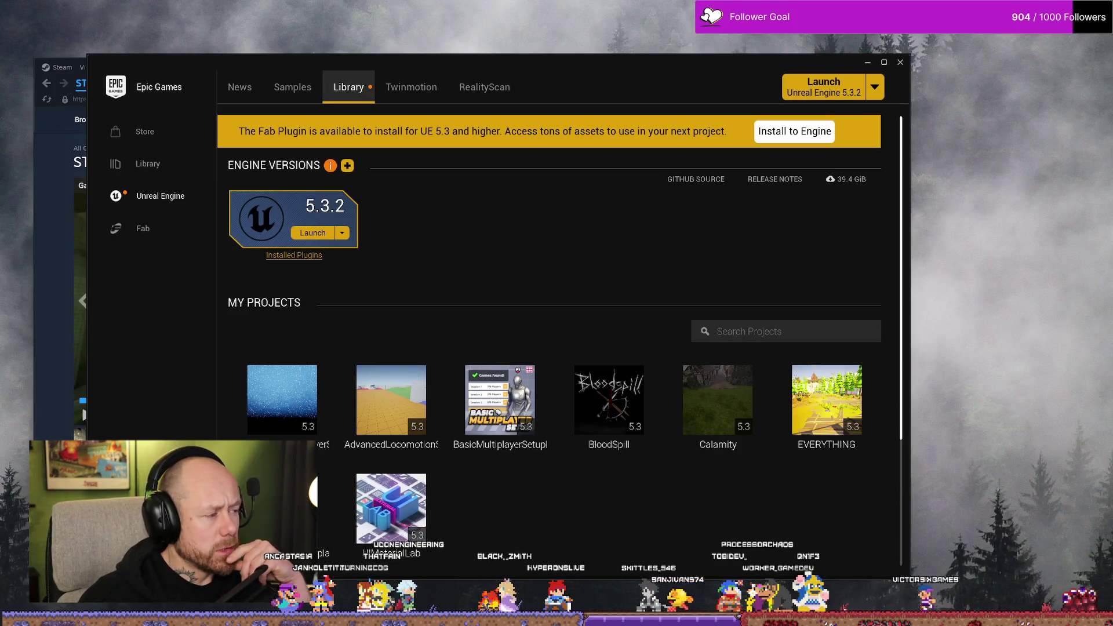
key(alt+F4)
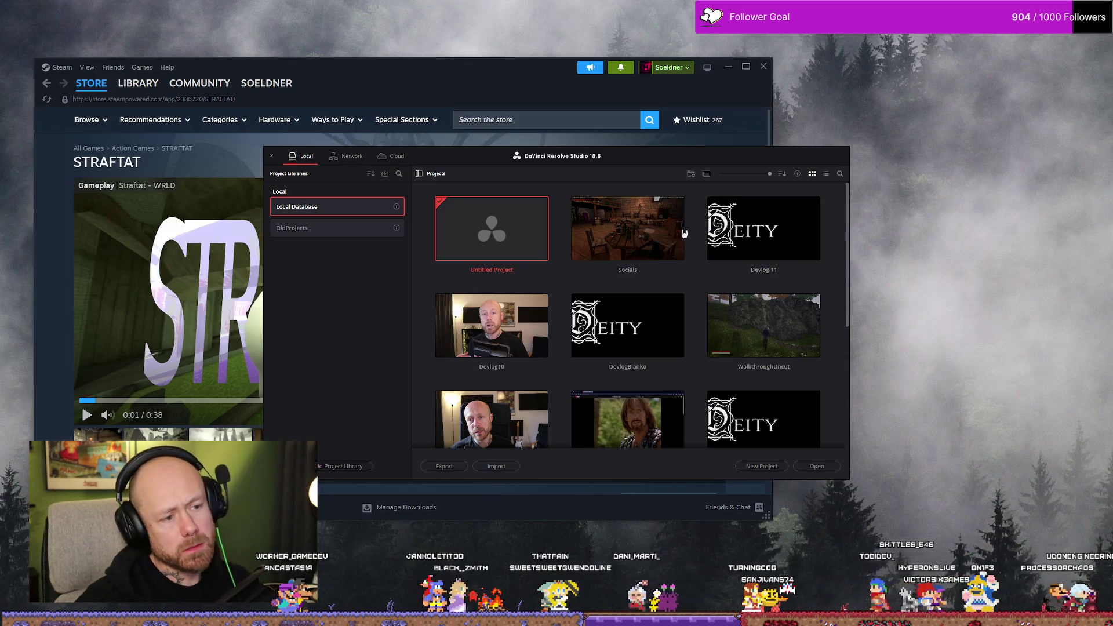
Open Devlog 11 and check its 2560 x 1440, 60 fps settings without changing them
double_click(777, 239)
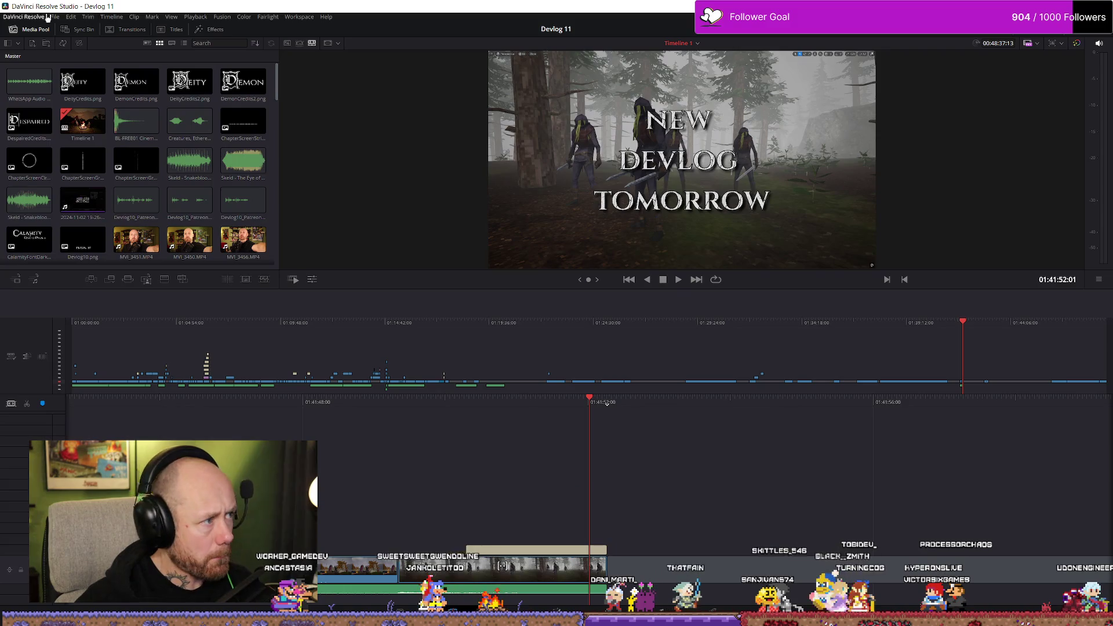
click(58, 17)
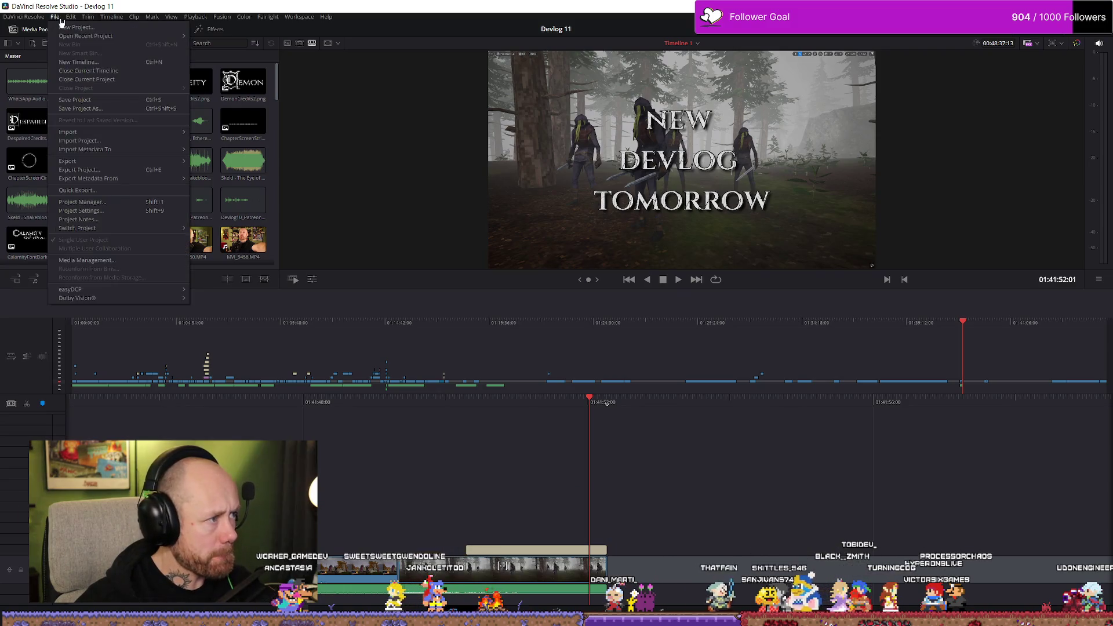
click(82, 211)
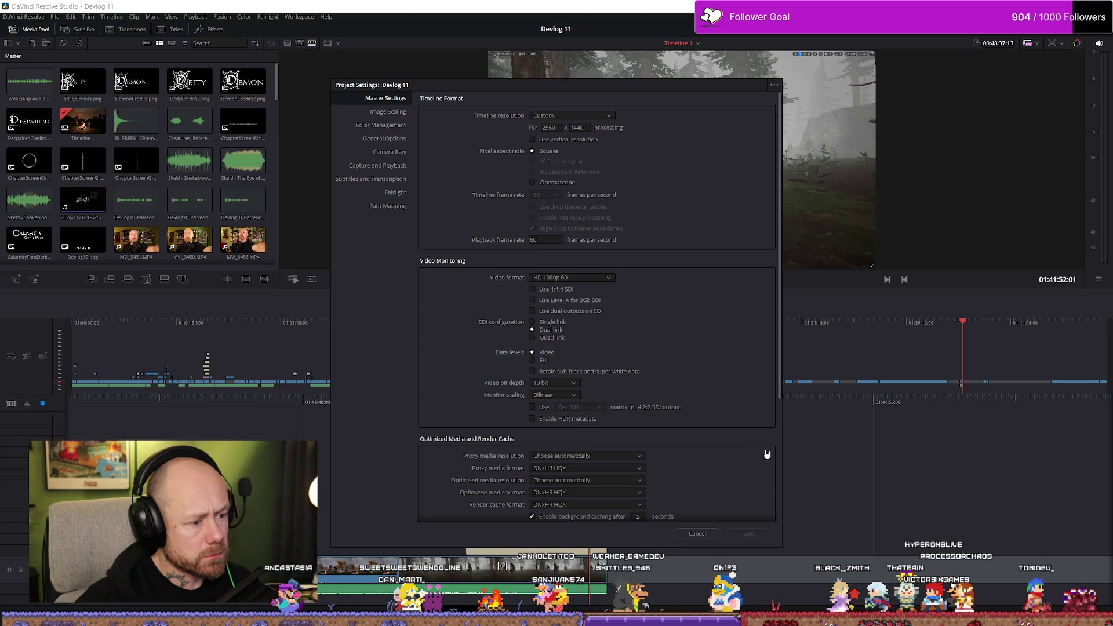
click(697, 533)
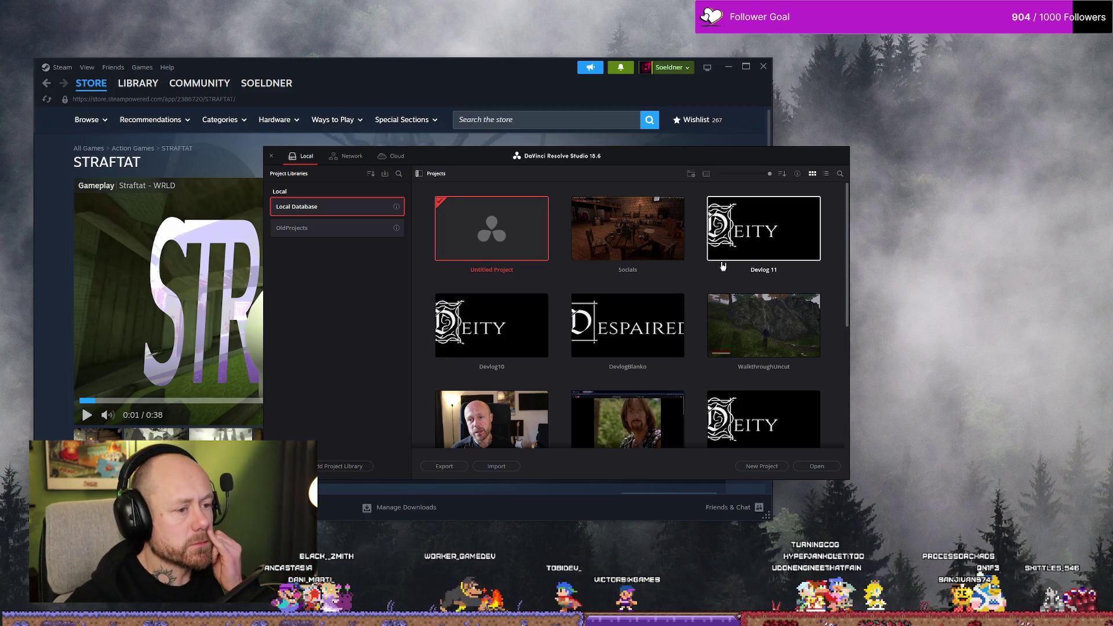
Open the Untitled Project, then briefly bring up and close the project list
double_click(518, 247)
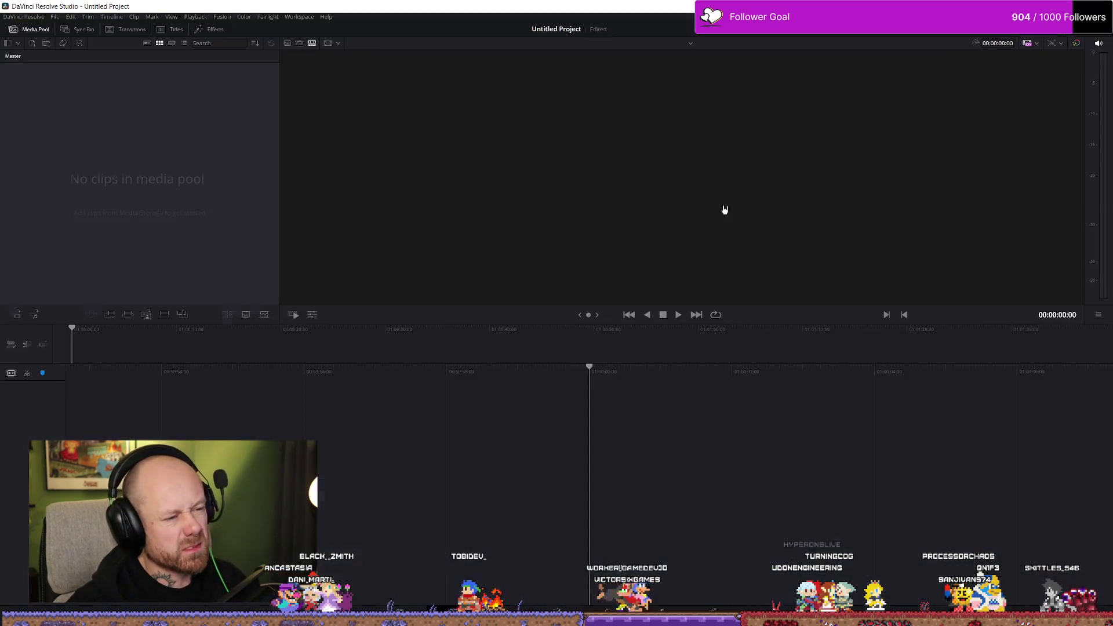
click(54, 16)
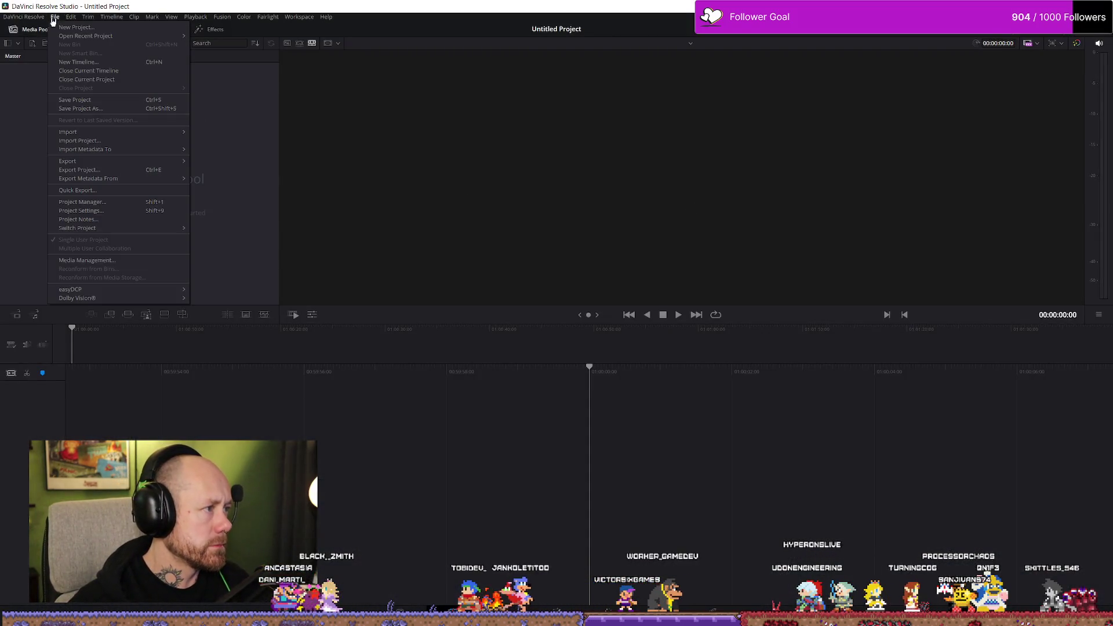
click(100, 202)
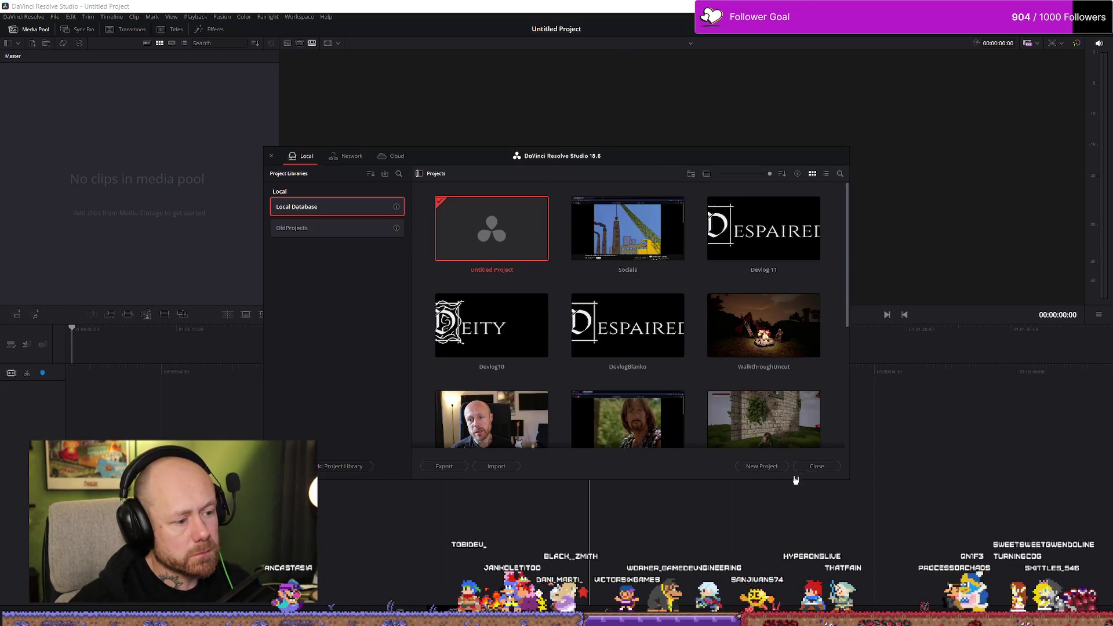
click(817, 466)
Open the Untitled Project's settings and glance at the timeline resolution presets unchanged
click(59, 17)
click(59, 18)
click(59, 18)
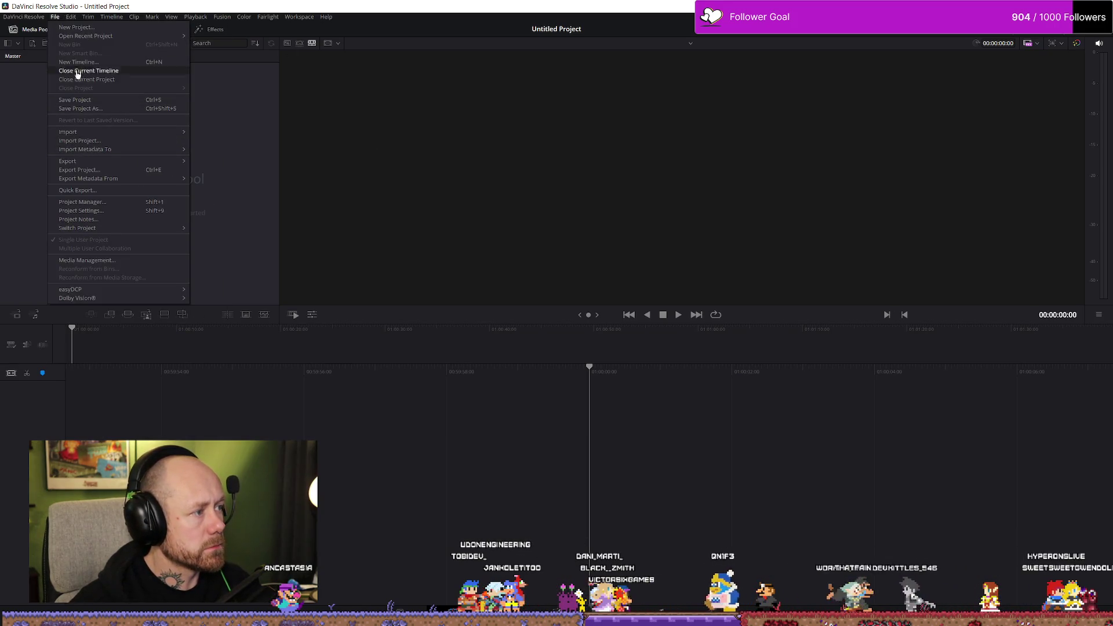
click(36, 19)
mouse_move(70, 17)
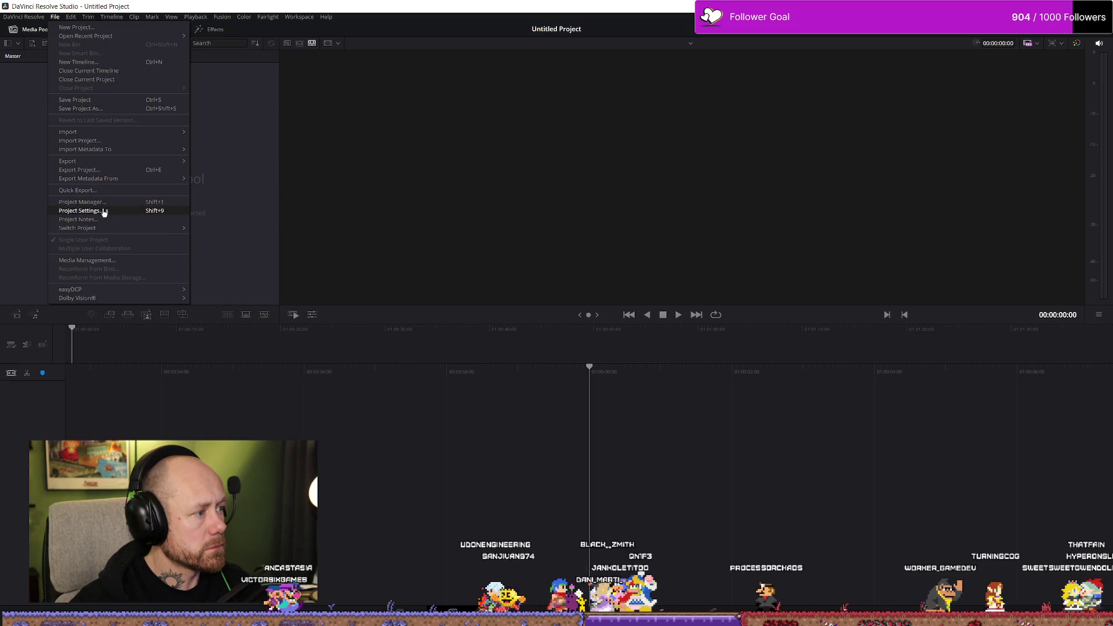
click(104, 212)
click(599, 117)
click(599, 117)
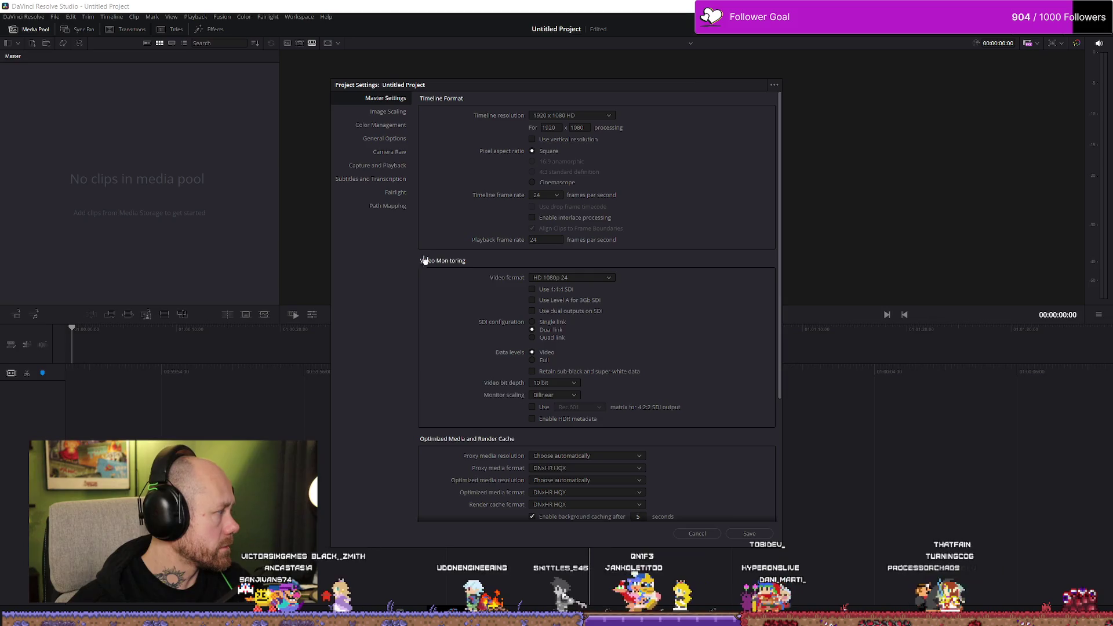
Enter a custom 2560 x 1440 timeline resolution, pick 60 fps, and save the settings
double_click(552, 129)
text(05)
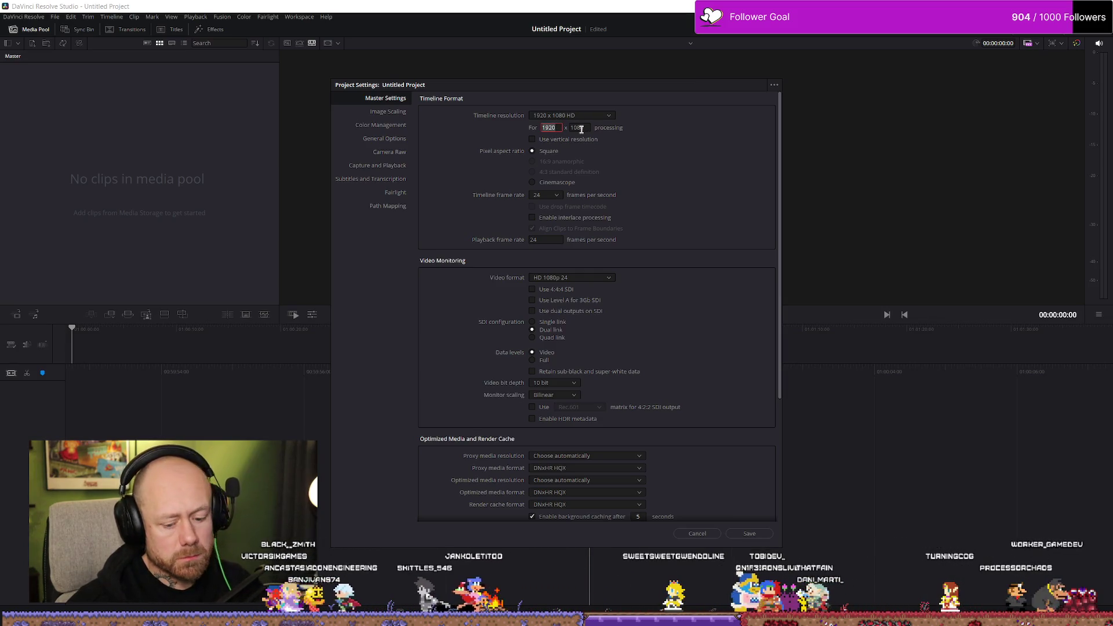
key(BackSpace)
key(BackSpace)
text(2)
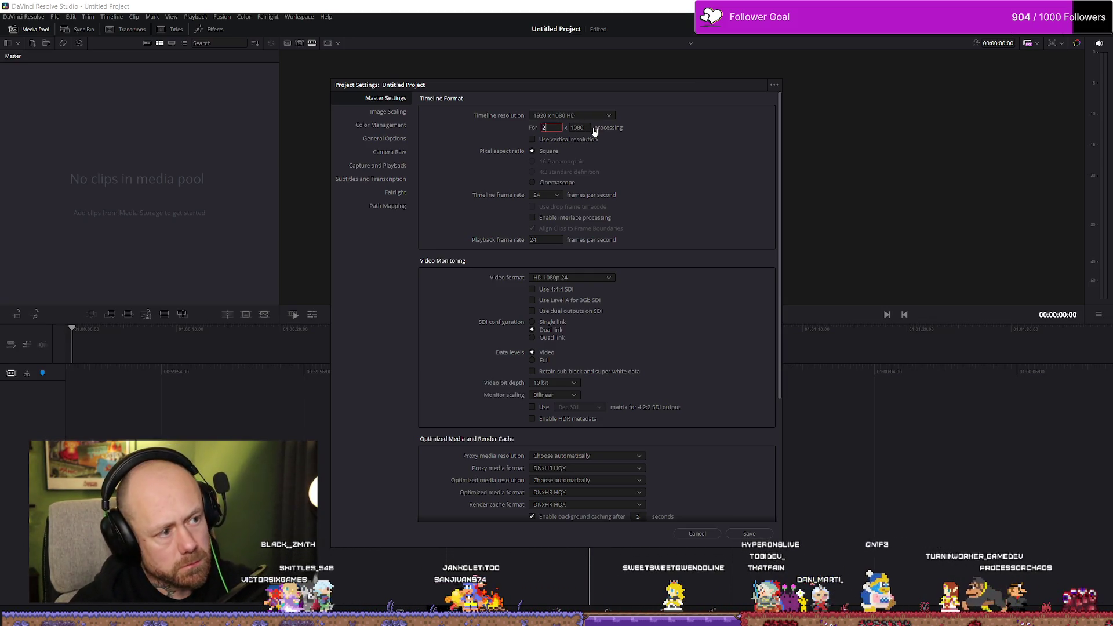
text(560)
key(Tab)
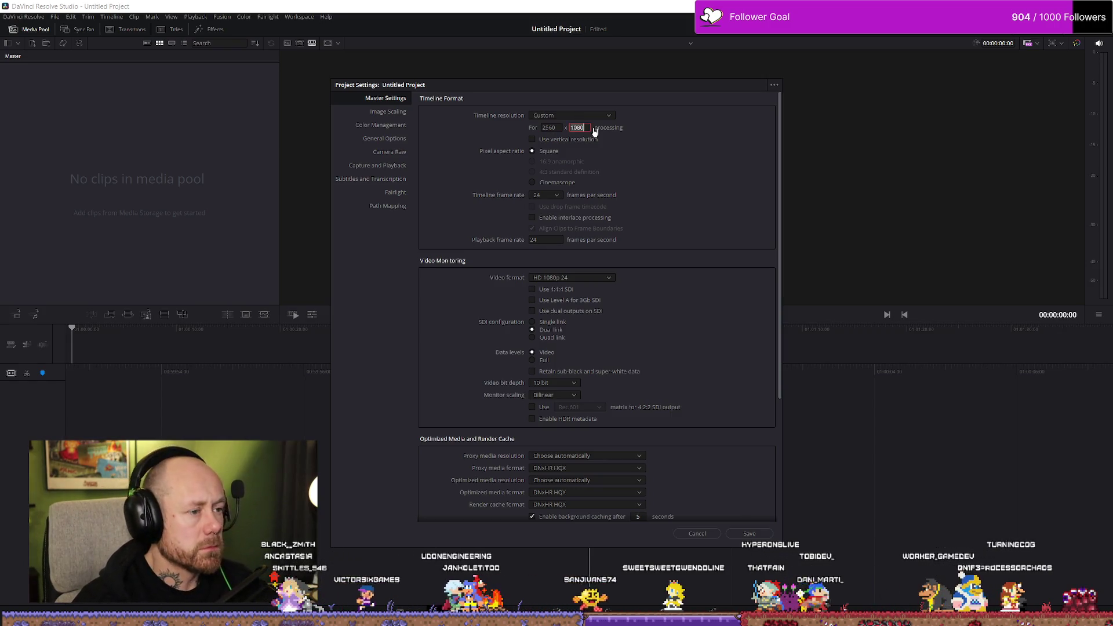
text(1440)
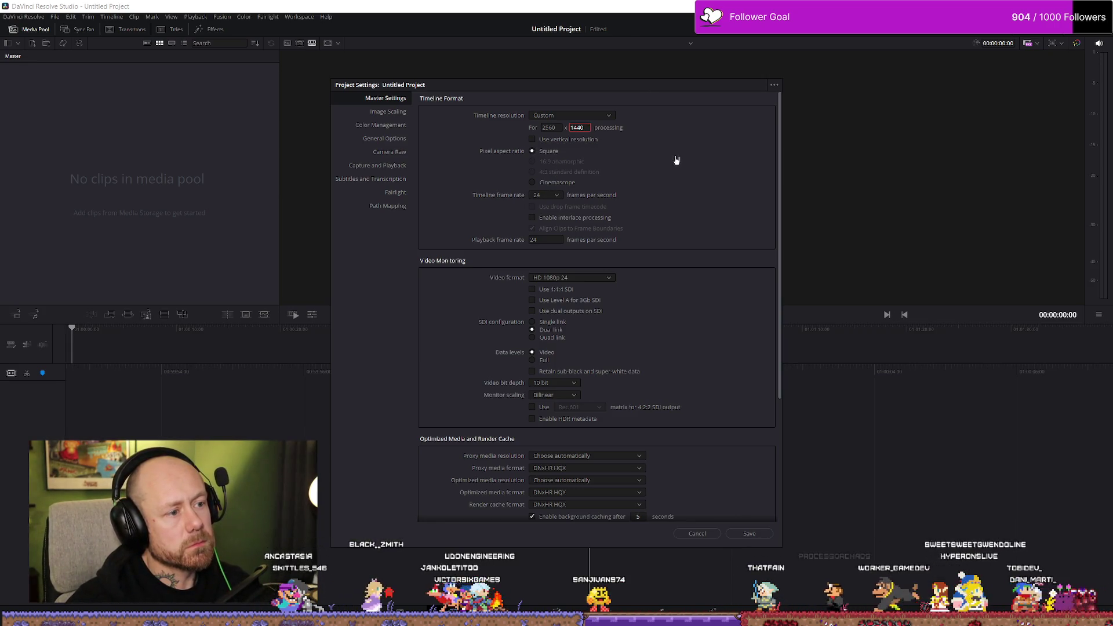
click(547, 195)
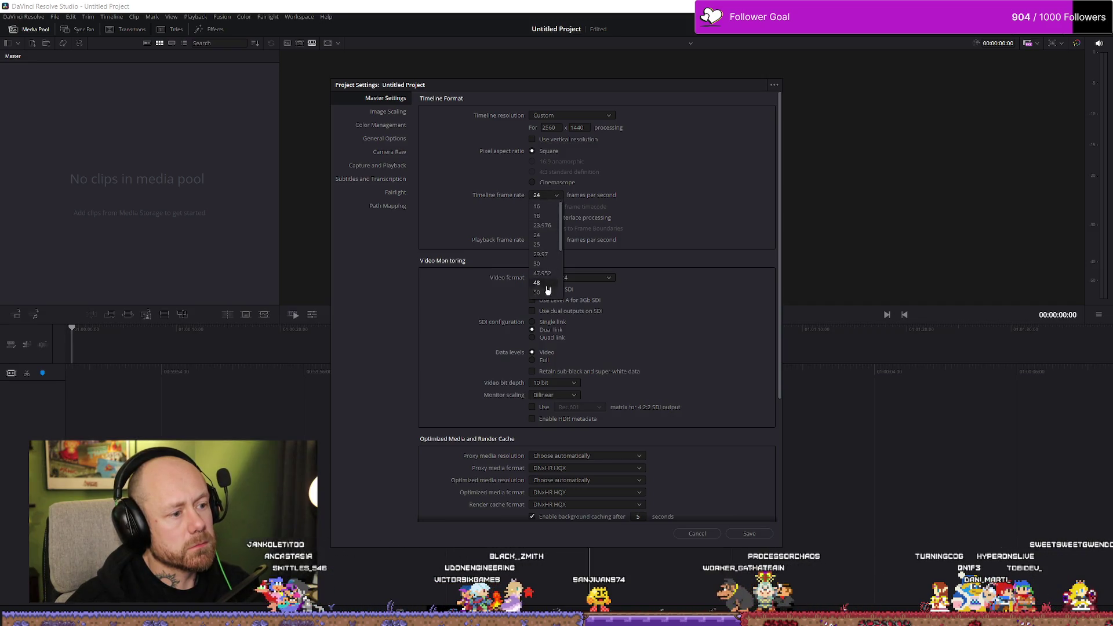
click(547, 226)
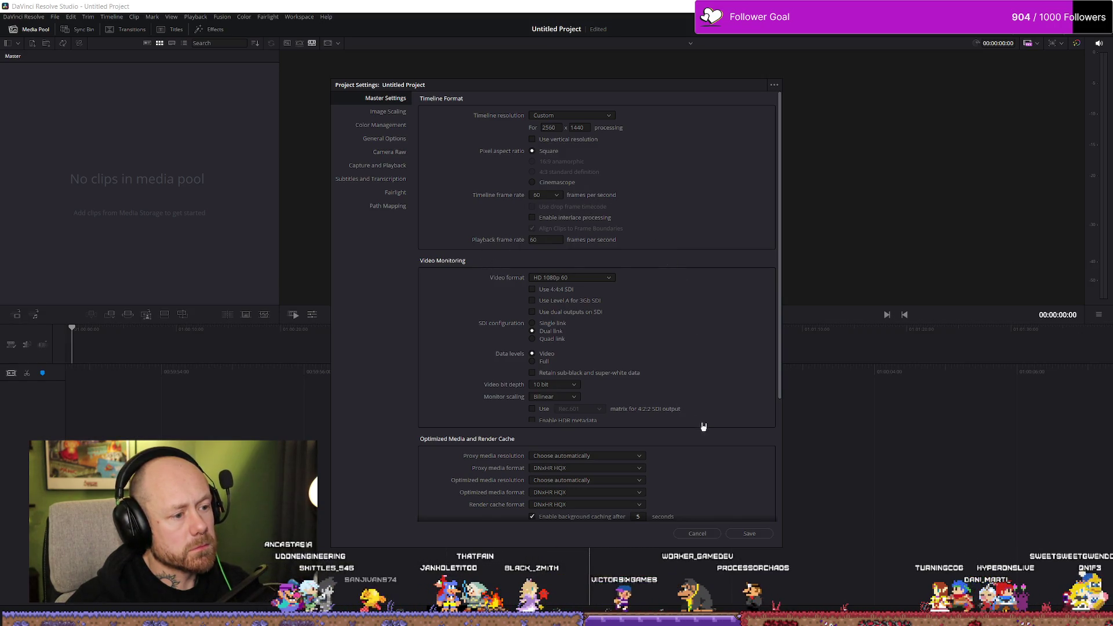
click(750, 533)
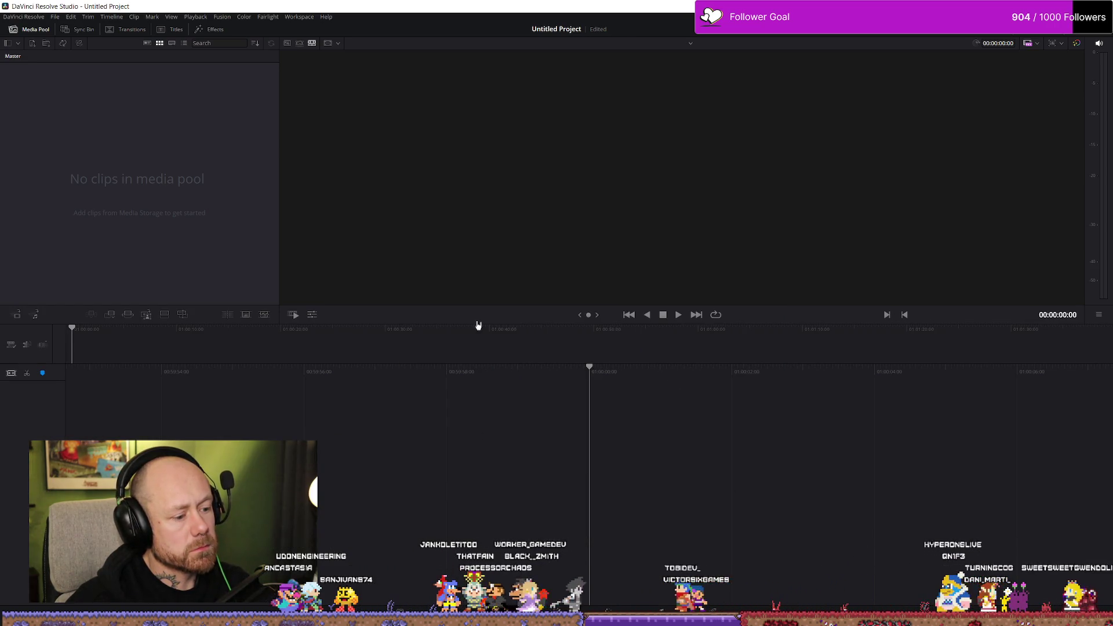
Switch to the Edit page with Shift+4 and open a File Explorer window
key(shift+4)
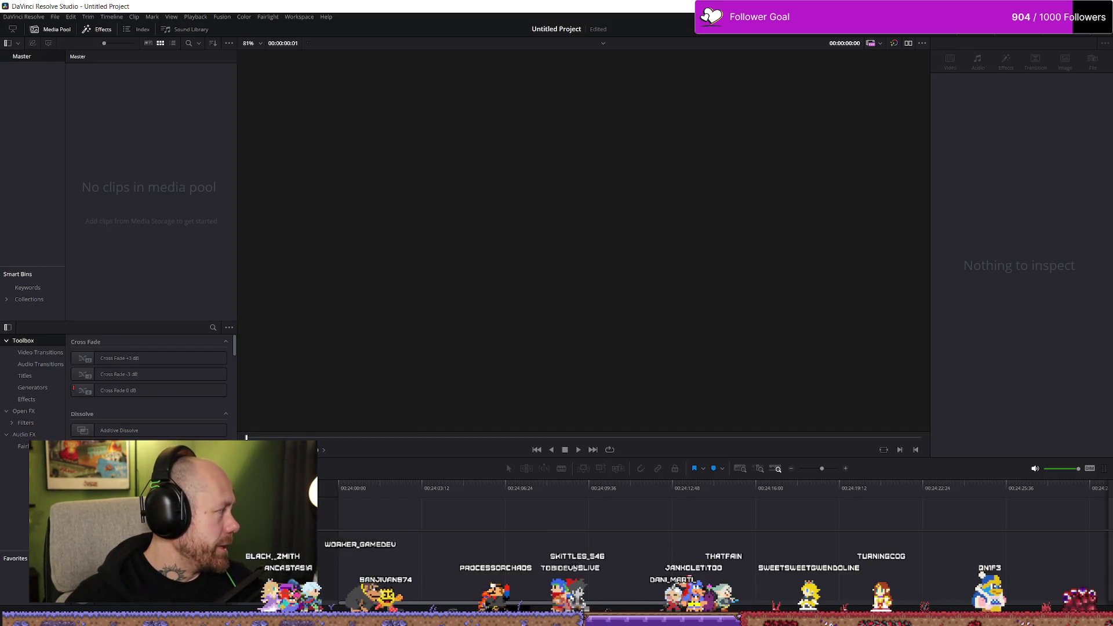
key(super+e)
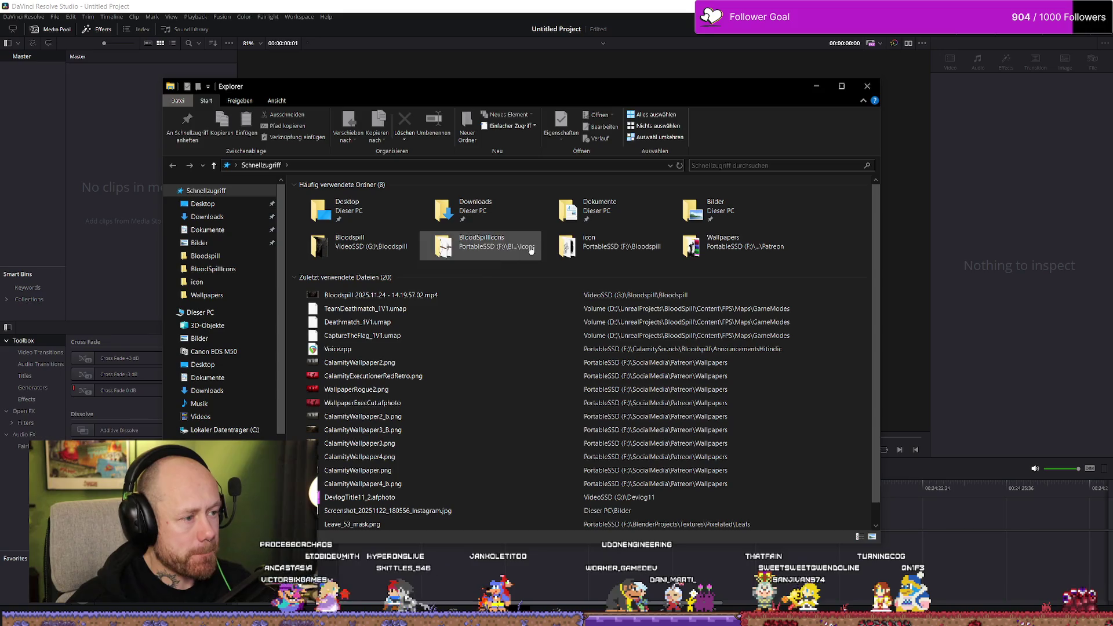
Open the Bloodspill folder, preview the recordings, and drag 14.52.50.07.mp4 onto the Resolve timeline
double_click(399, 248)
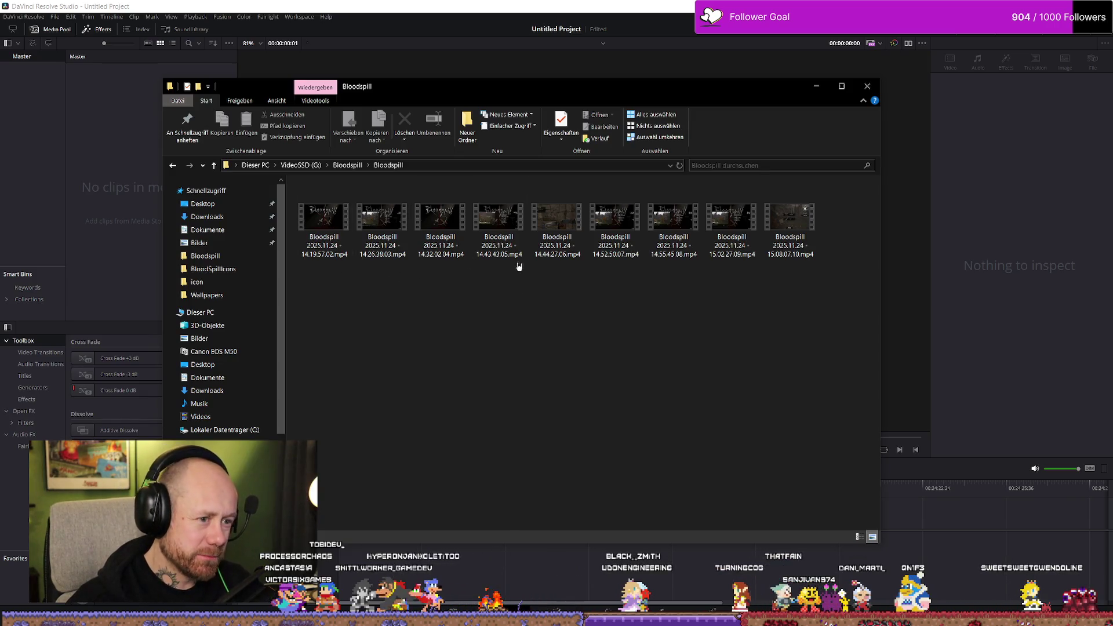
click(616, 232)
click(803, 257)
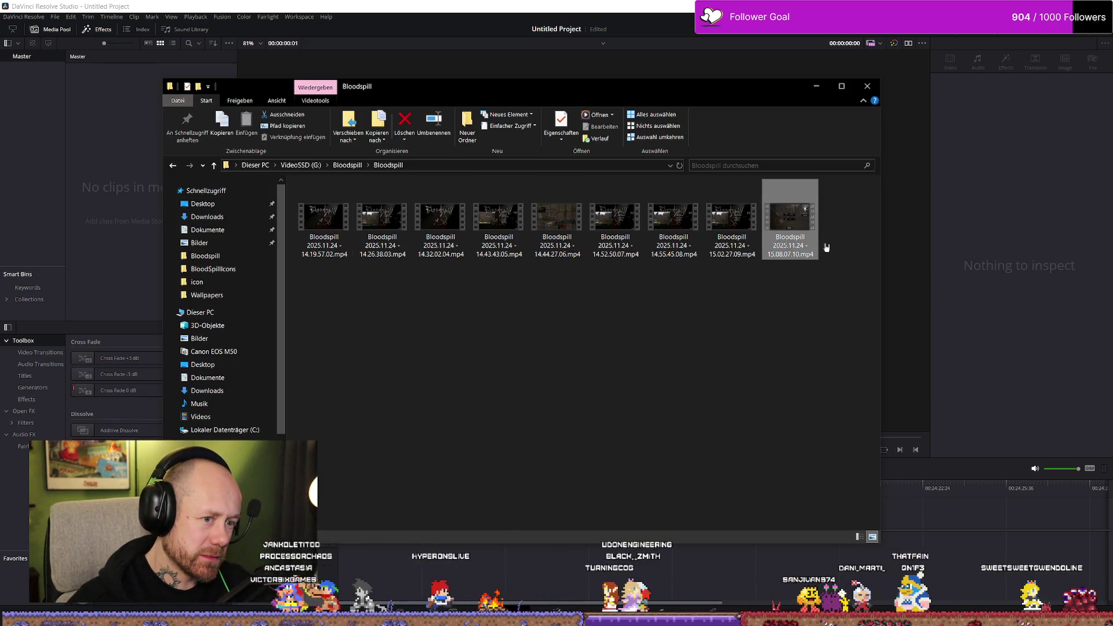
click(580, 258)
click(811, 255)
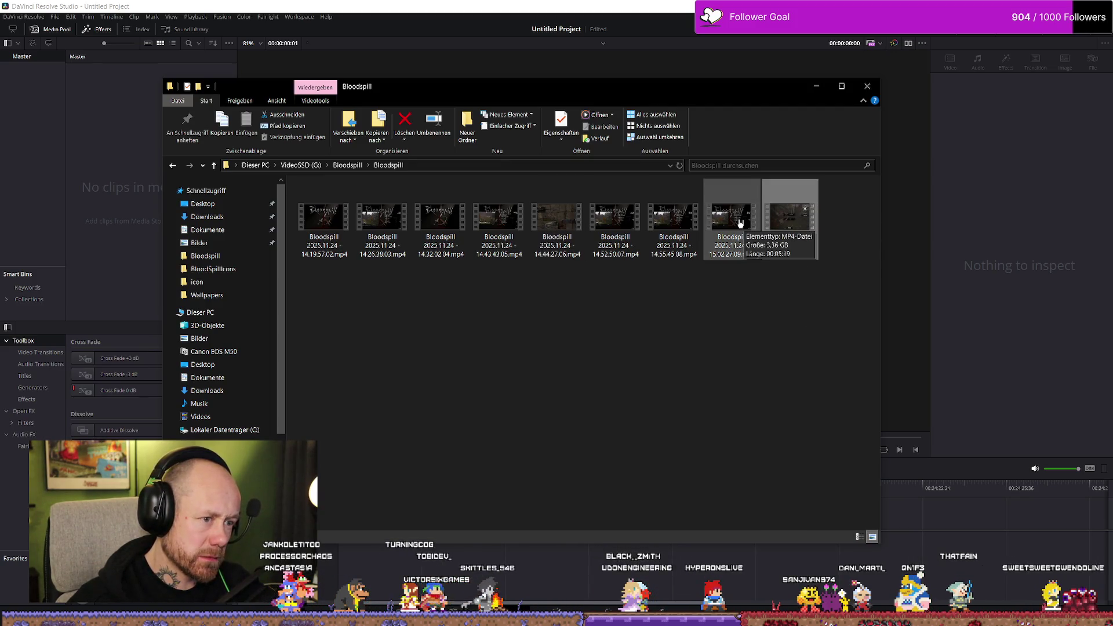
click(577, 236)
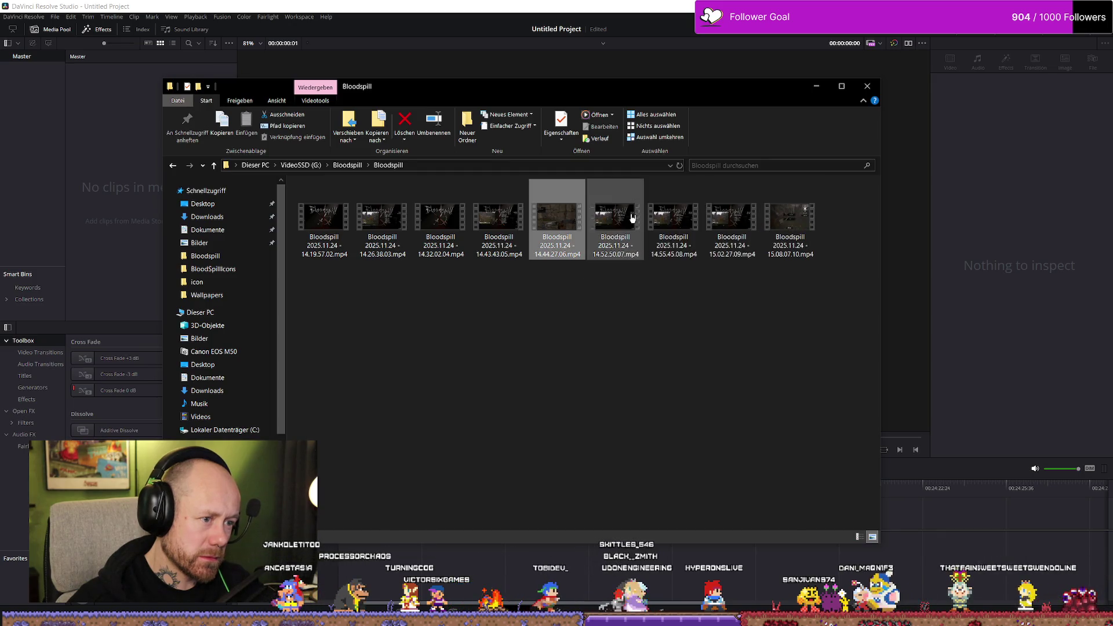
double_click(615, 217)
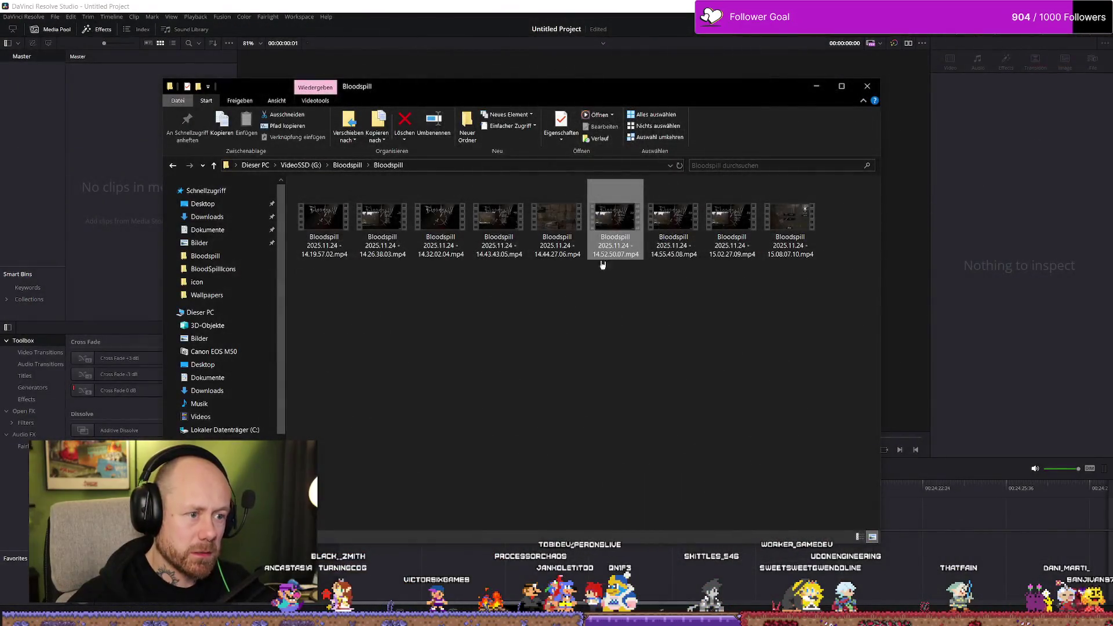
mouse_move(743, 450)
mouse_down()
mouse_move(901, 540)
mouse_move(917, 533)
mouse_up()
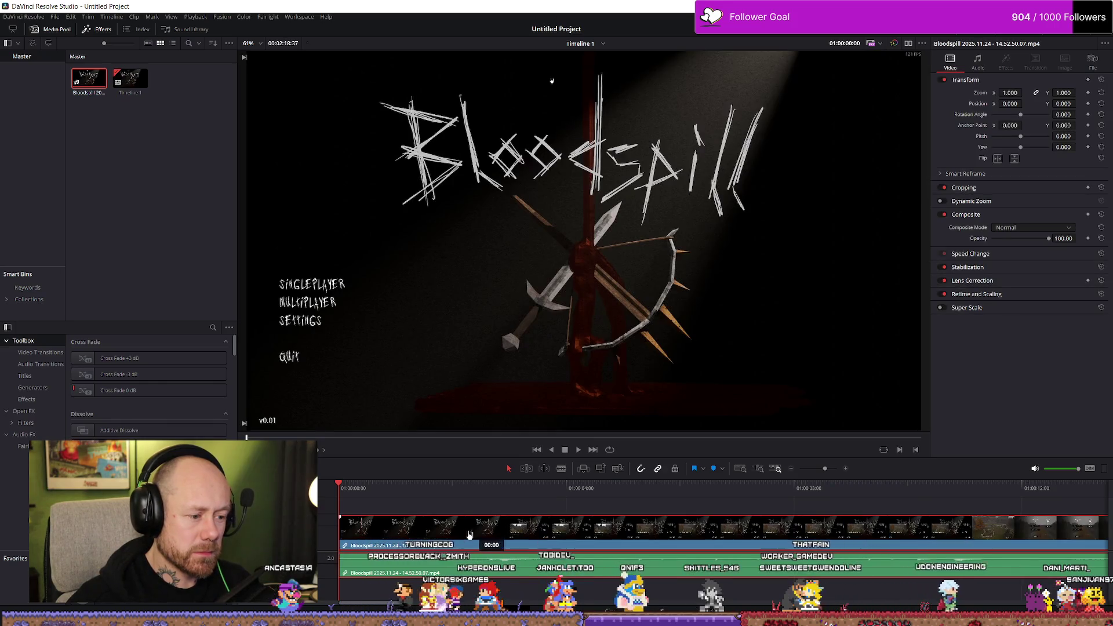
Play the 14.52.50.07 clip to its team deathmatch scoreboard, then add the 14.55.45.08 clip after it
scroll(707, 515, down, 5)
click(735, 497)
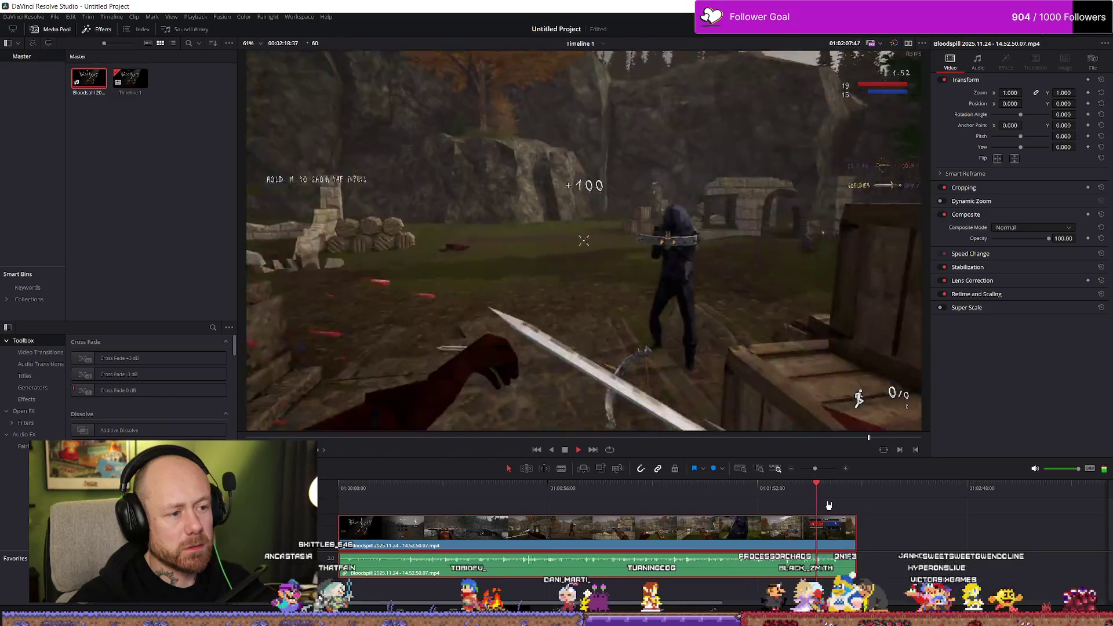
scroll(850, 512, up, 2)
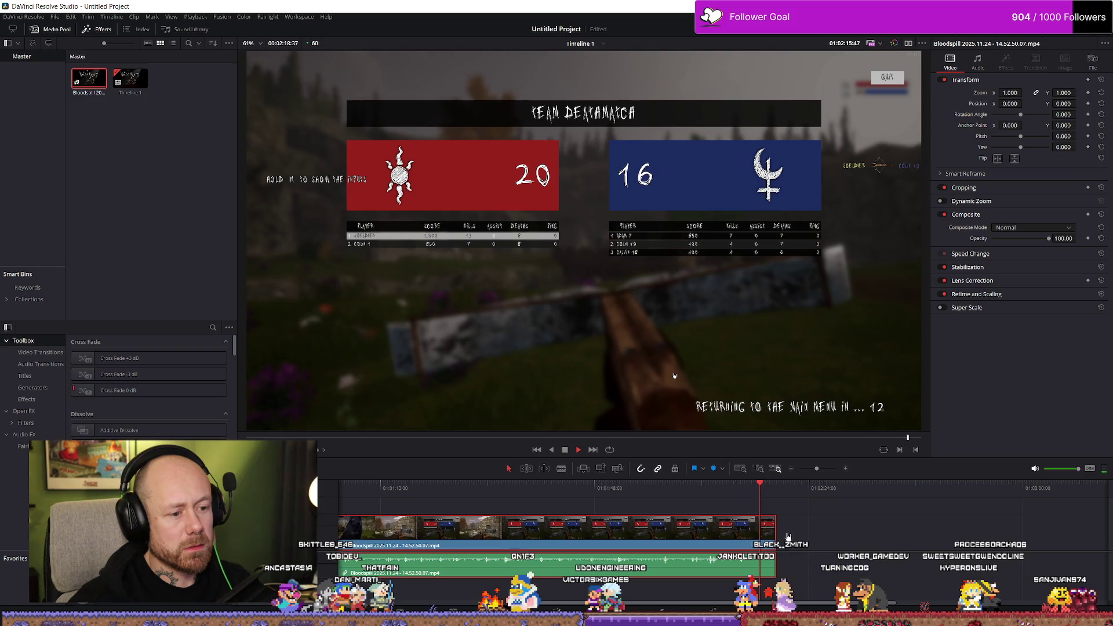
key(space)
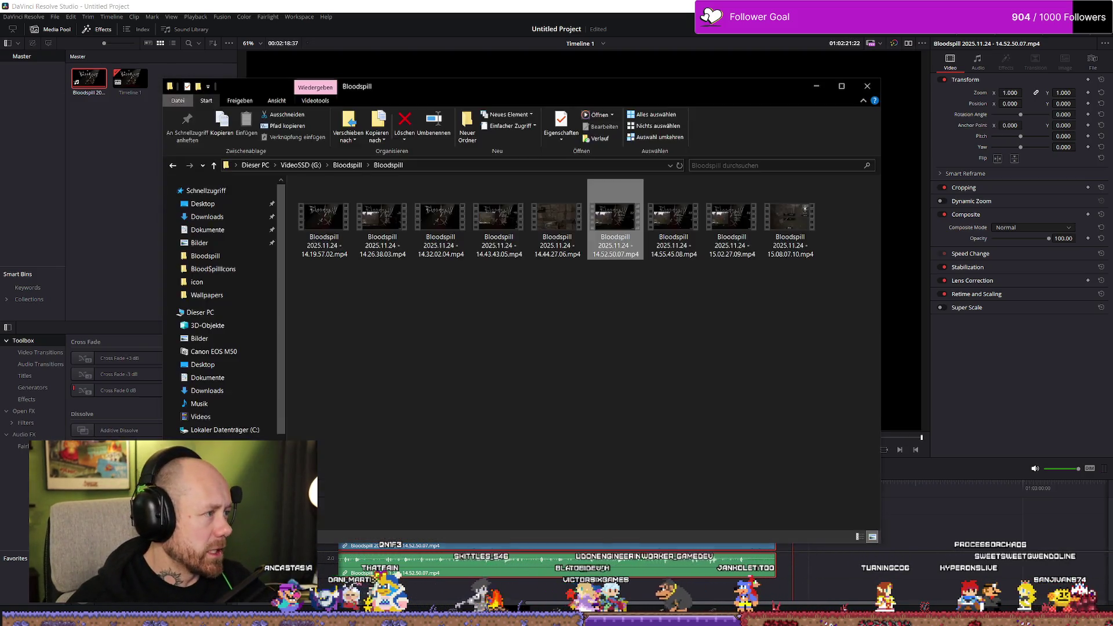
mouse_move(673, 220)
mouse_down()
mouse_move(726, 320)
mouse_move(902, 571)
mouse_up()
Fit the timeline to view and fast-forward through the second clip, 14.55.45.08
key(shift+z)
click(870, 490)
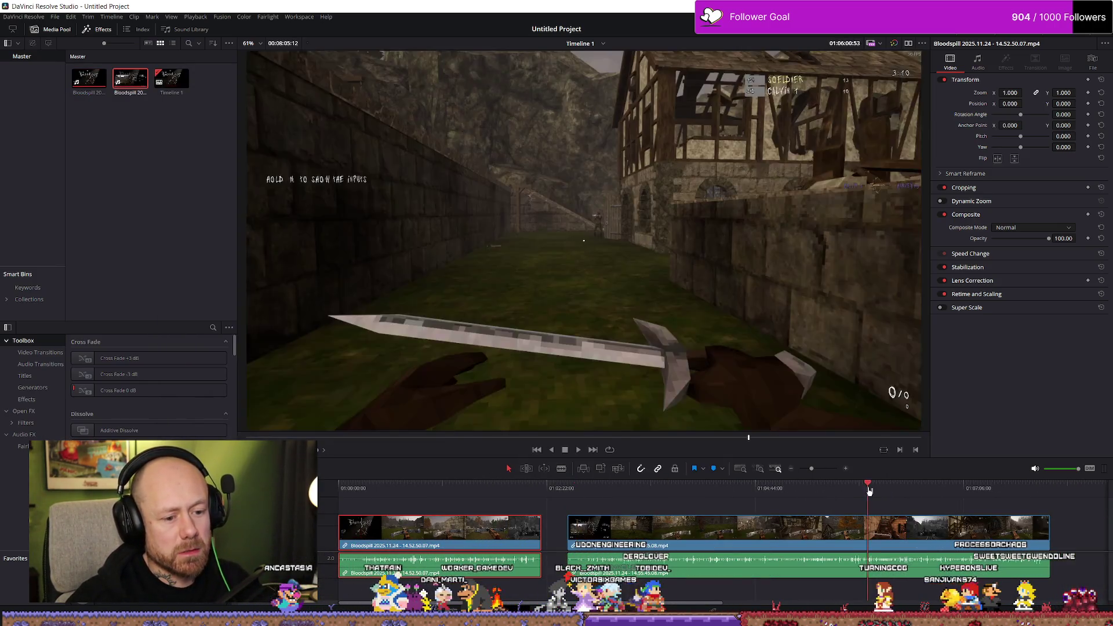
key(space)
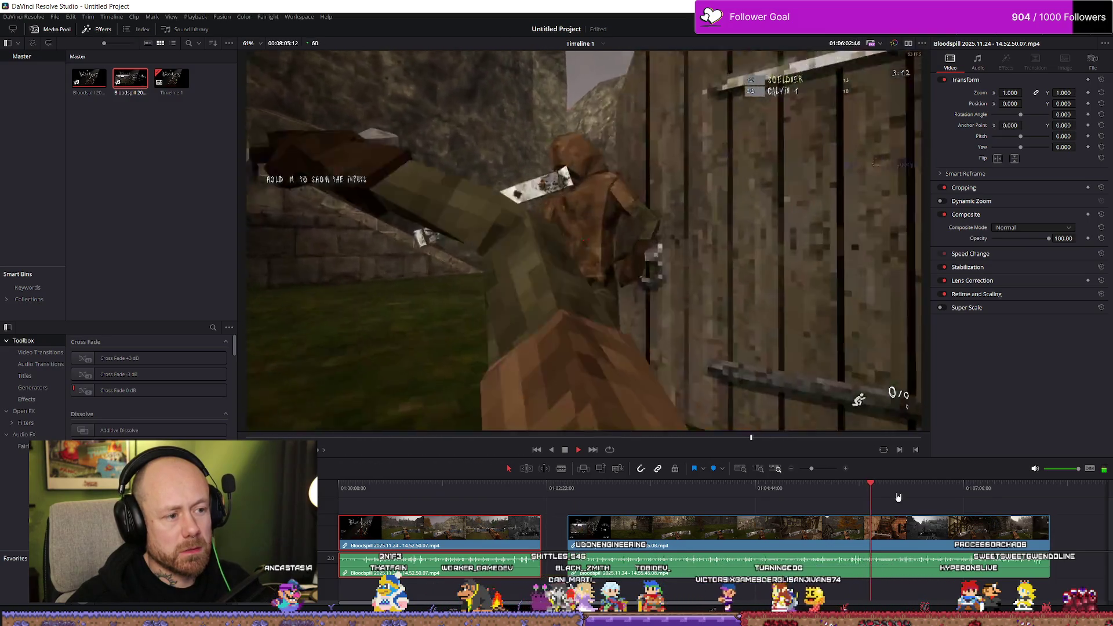
key(l)
key(l)
key(l)
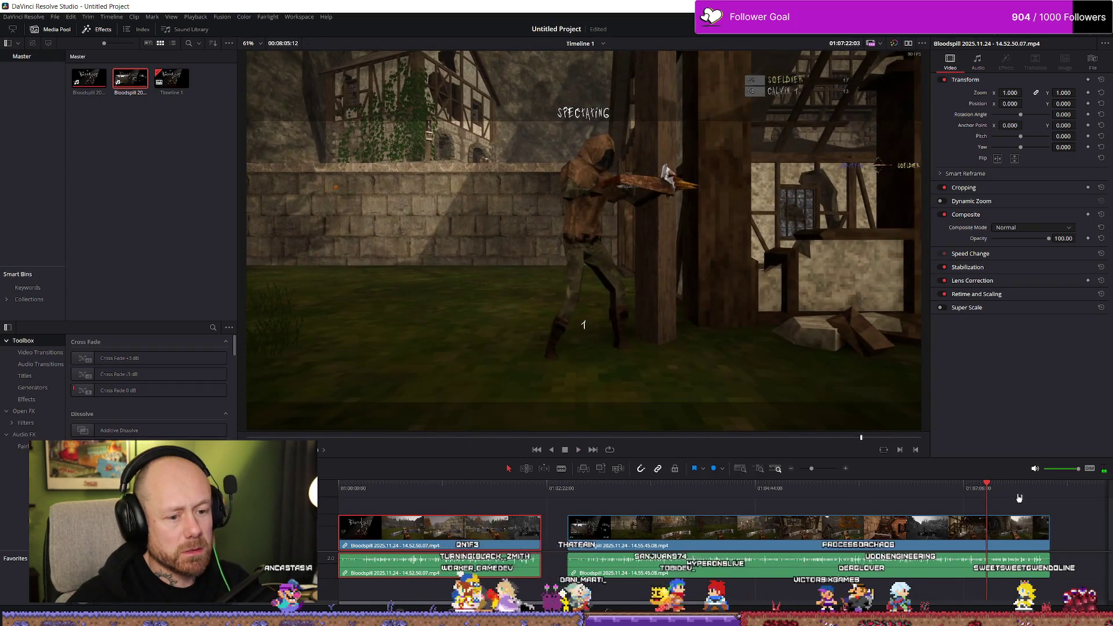
scroll(1020, 497, down, 3)
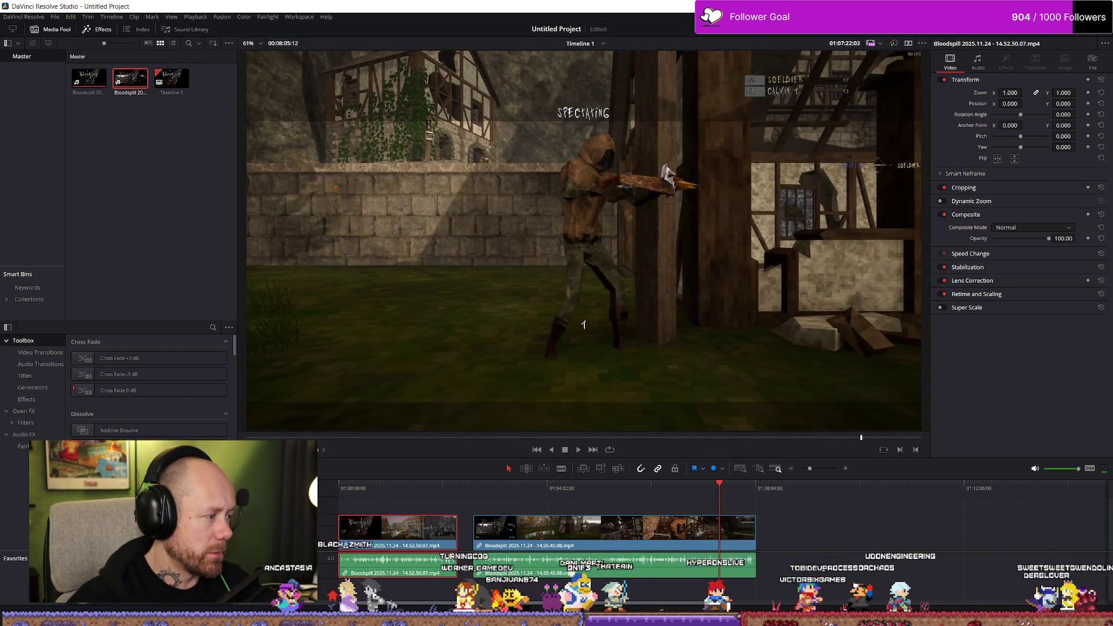
Append the 15.02.27.09 recording to the timeline end and play through it
key(alt+Tab)
mouse_move(735, 227)
mouse_down()
mouse_move(927, 531)
mouse_move(771, 531)
mouse_up()
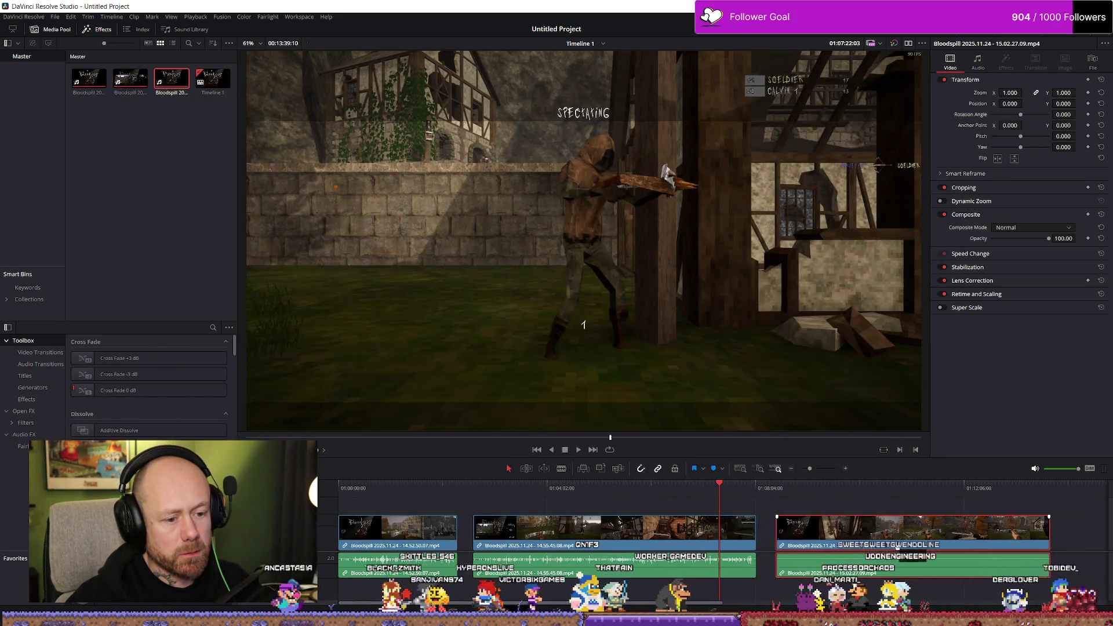
click(853, 500)
key(space)
scroll(854, 505, down, 5)
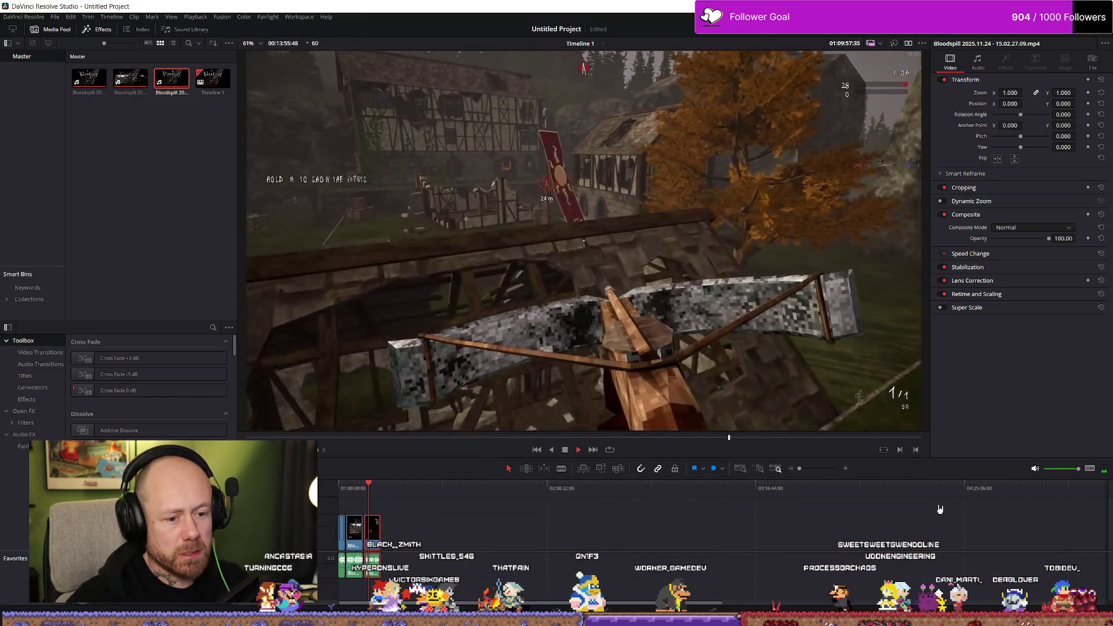
scroll(467, 531, up, 5)
click(954, 489)
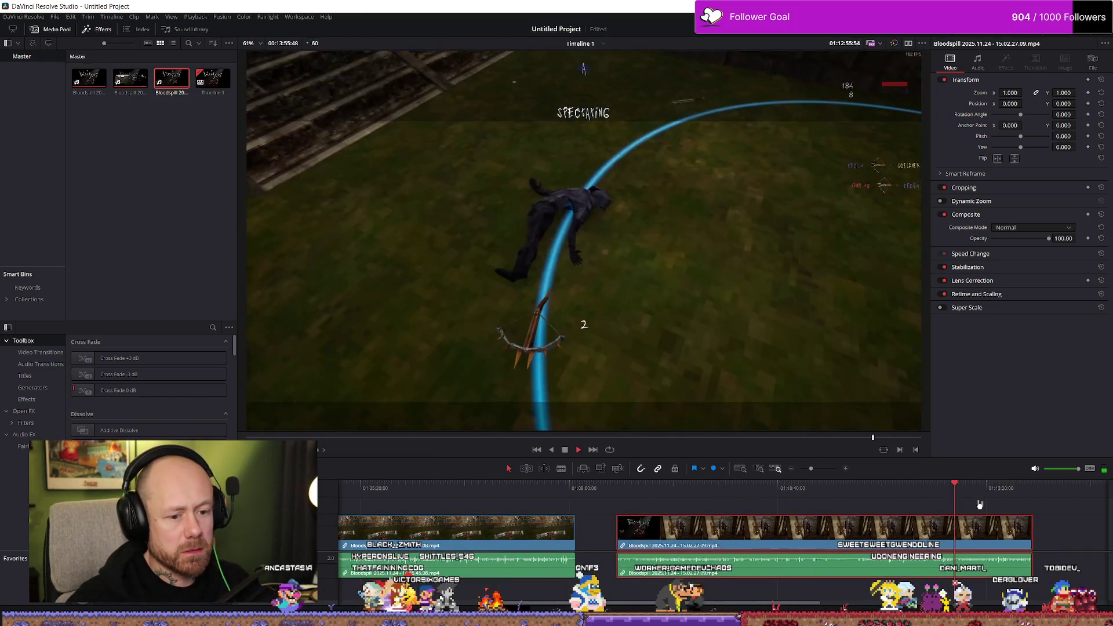
key(space)
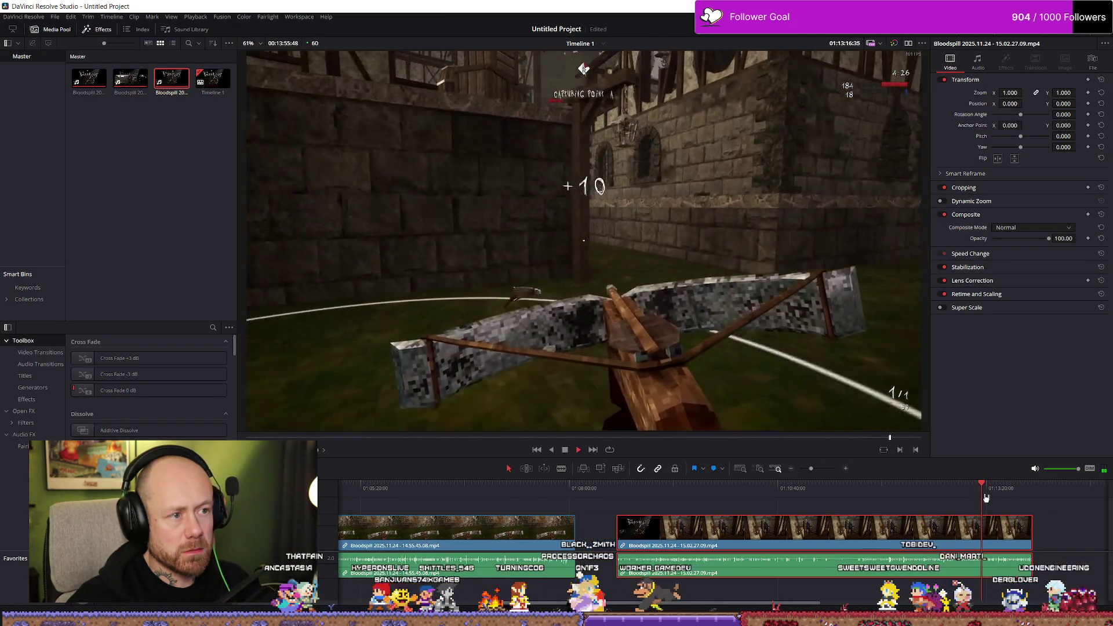
key(space)
scroll(730, 549, down, 5)
scroll(730, 549, up, 2)
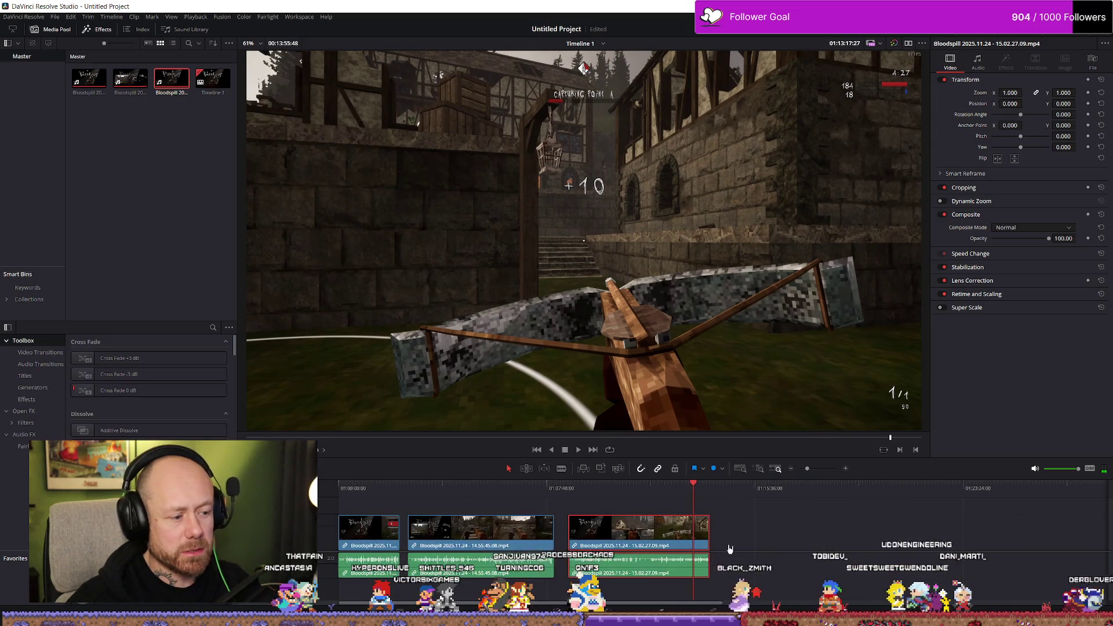
key(alt+Tab)
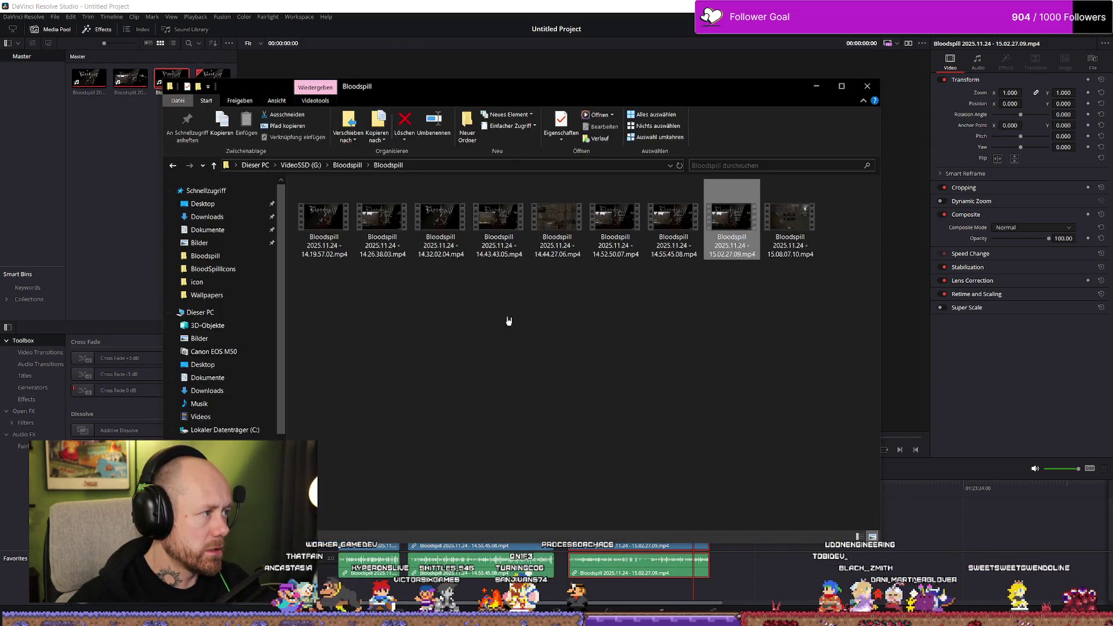
Append 15.08.07.10.mp4 to the end of the timeline and jump ahead within it
mouse_move(791, 226)
mouse_down()
mouse_move(997, 521)
mouse_move(776, 549)
mouse_move(808, 549)
mouse_up()
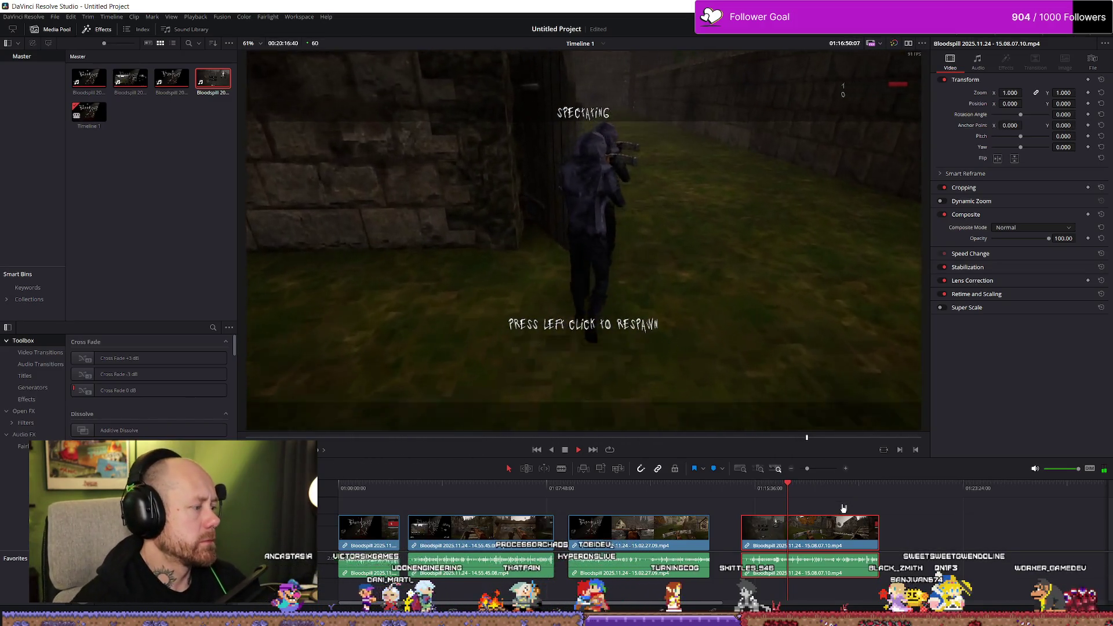
click(841, 485)
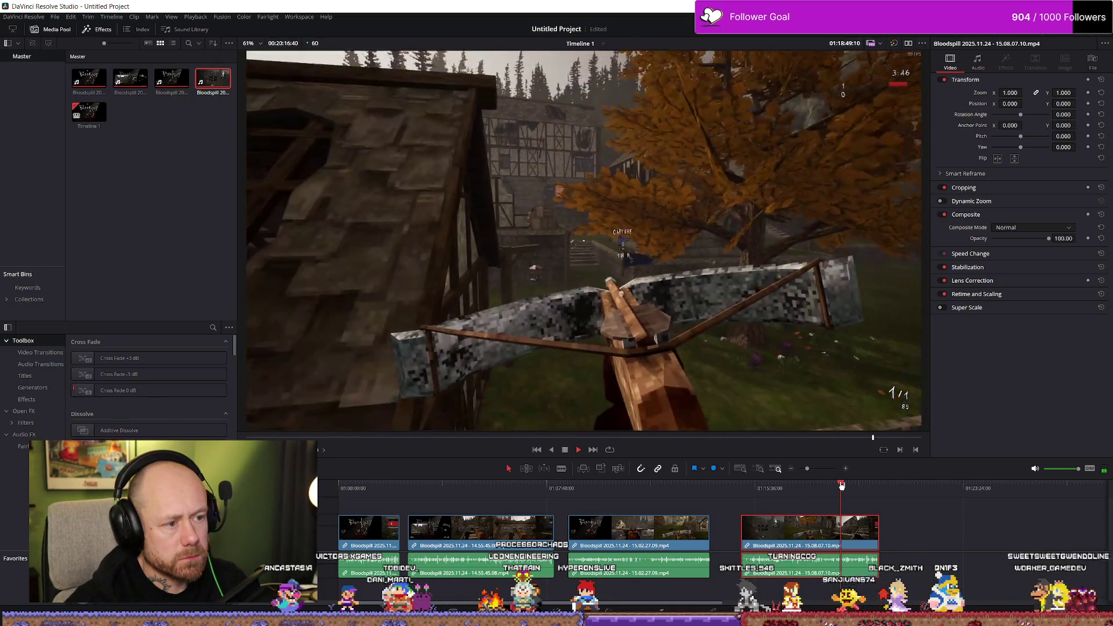
Scrub the 15.08.07.10 clip to the scoreboard and back to weapon select, then bring the Trello board over Resolve
click(866, 490)
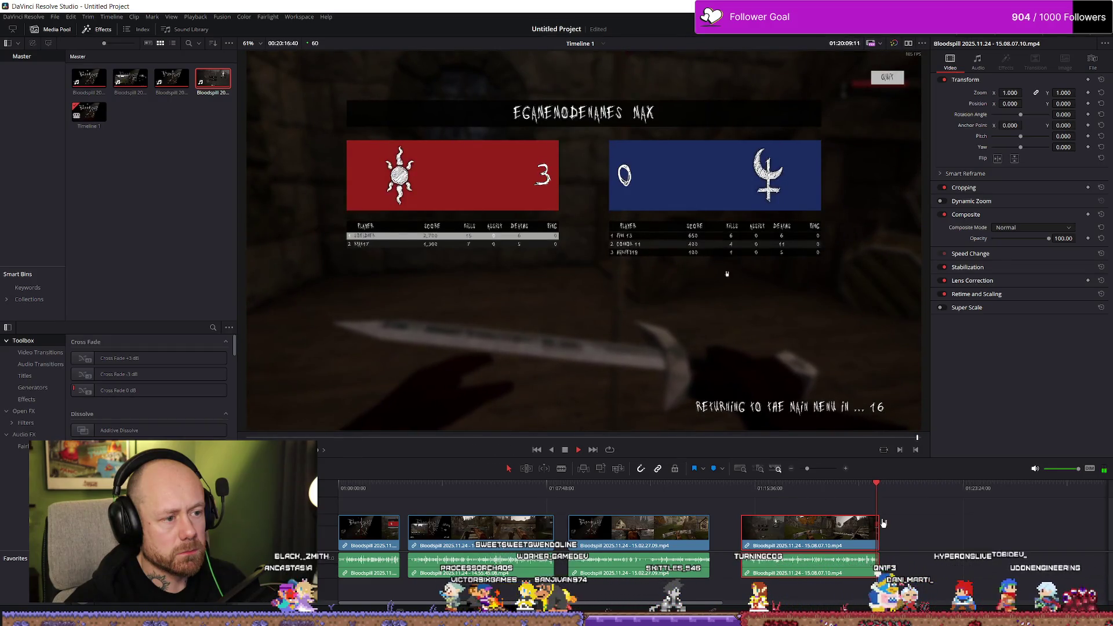
scroll(862, 528, up, 3)
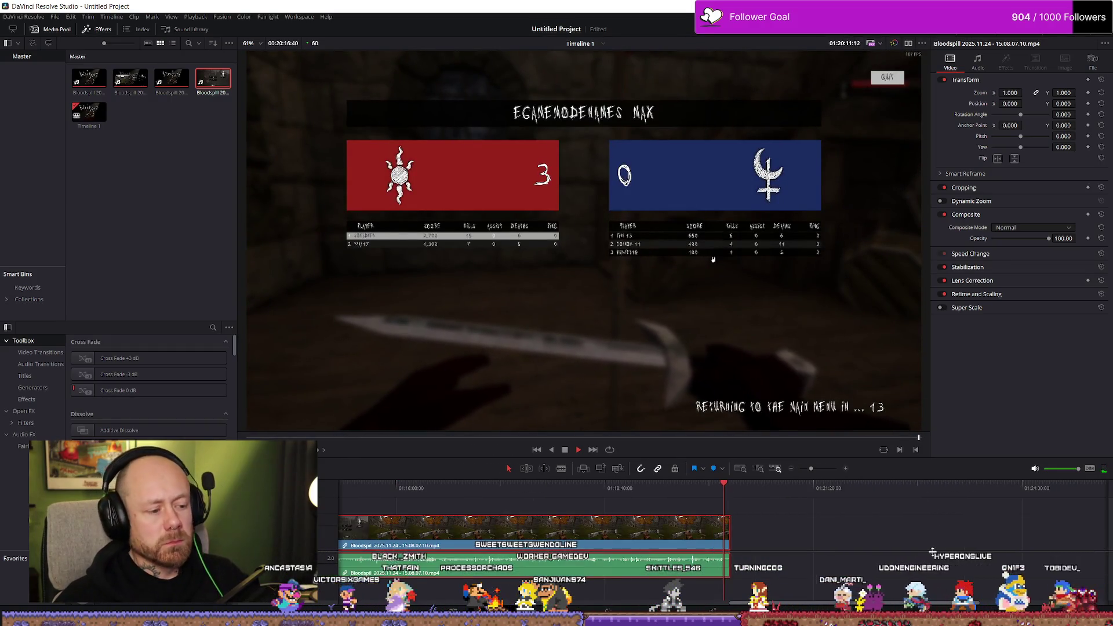
scroll(875, 542, down, 2)
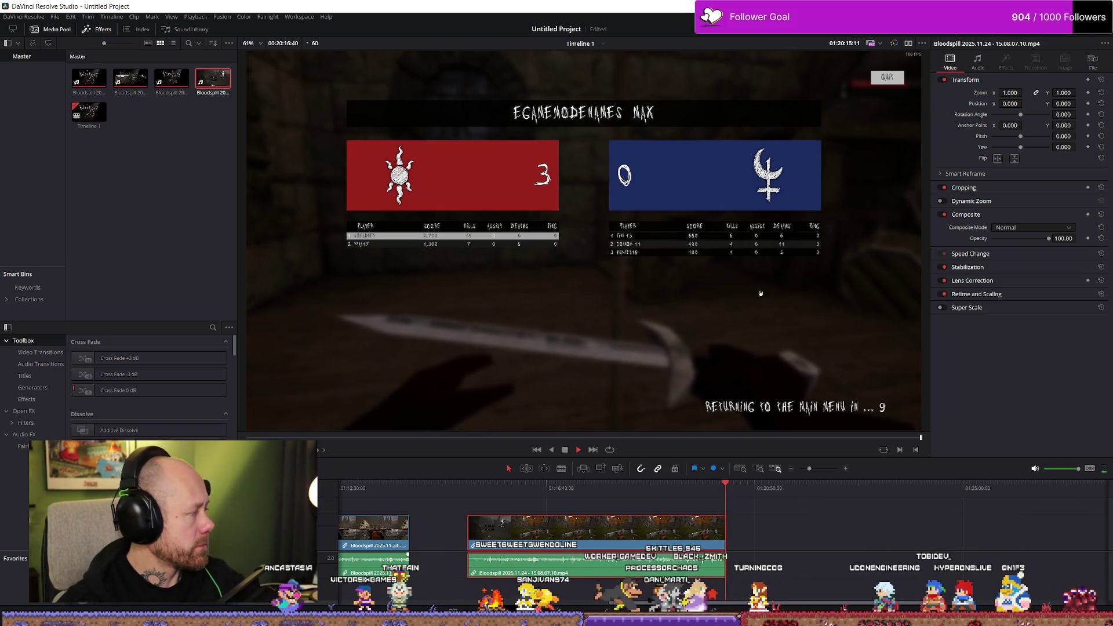
click(479, 489)
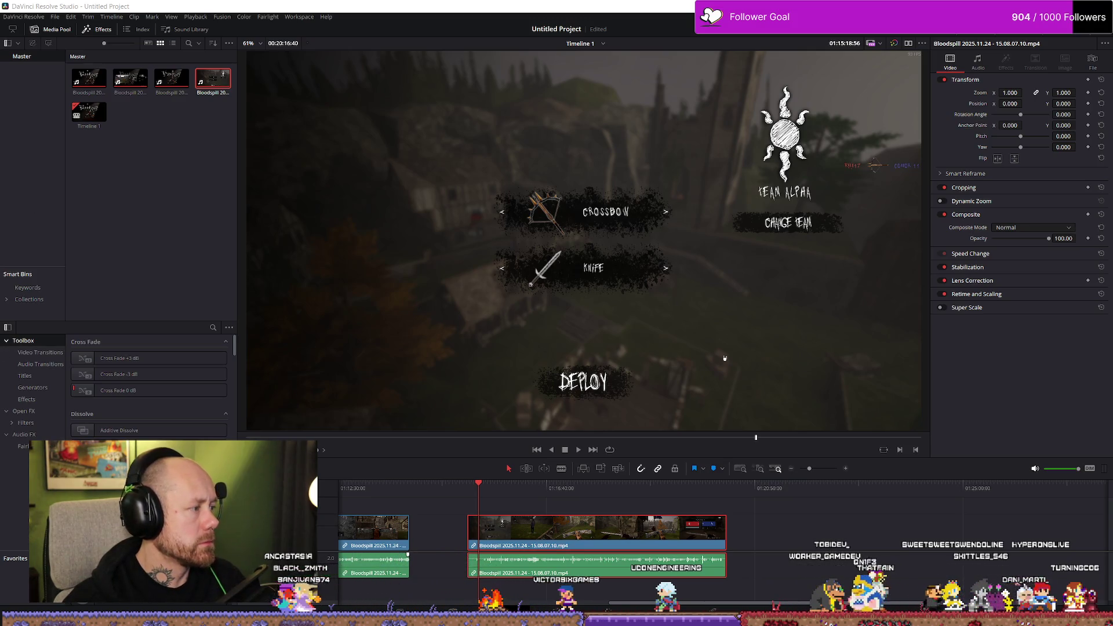
drag(0, 152, 461, 136)
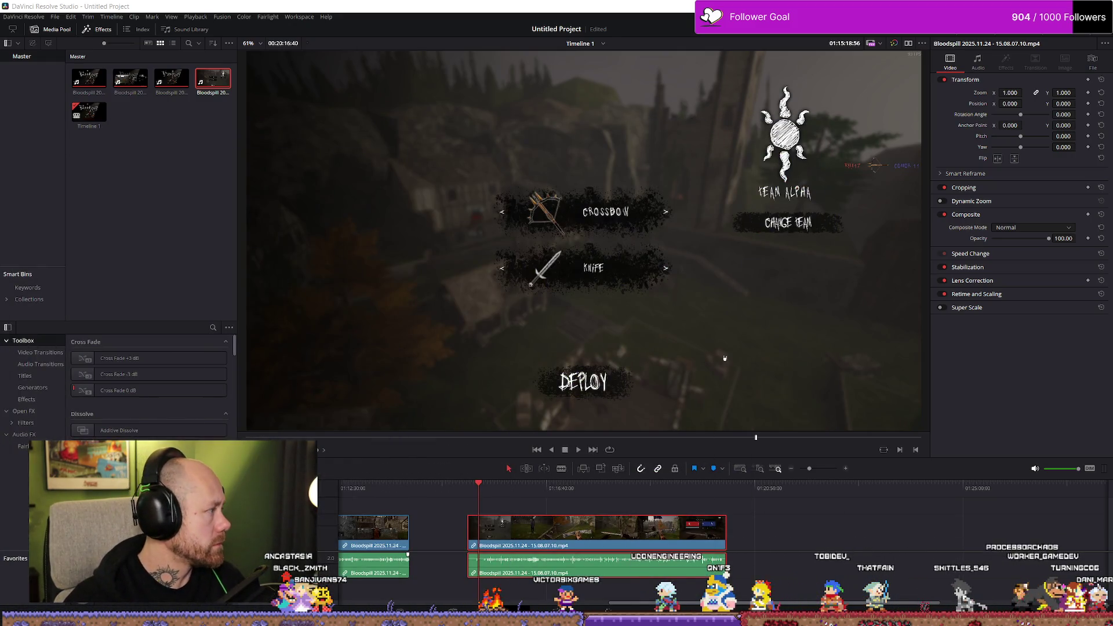
mouse_move(5, 167)
mouse_down()
mouse_move(202, 228)
mouse_move(244, 160)
mouse_up()
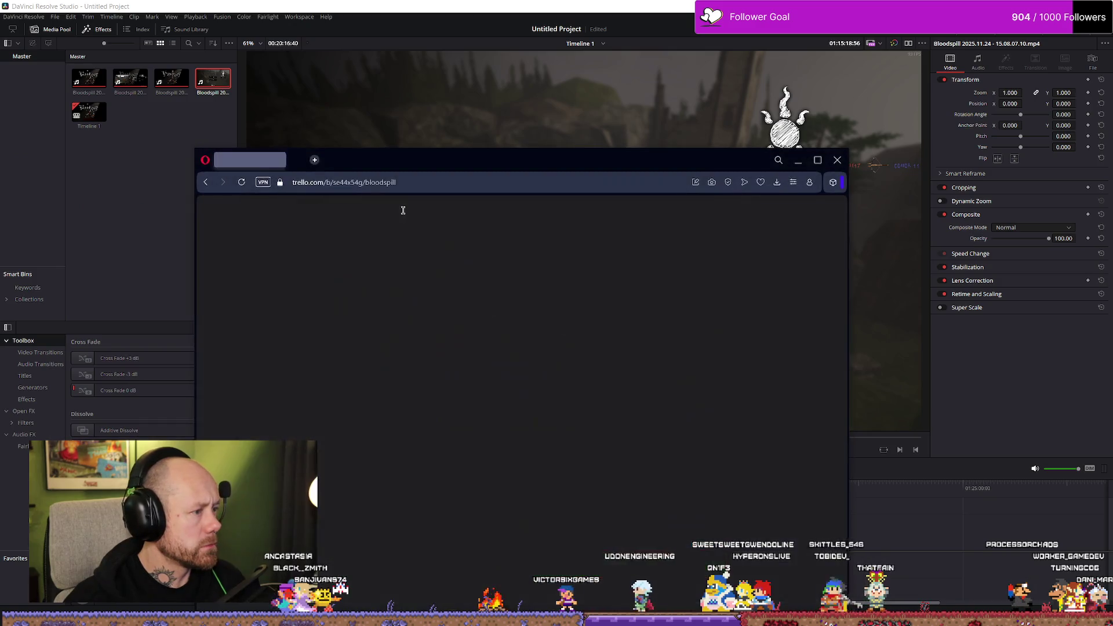
Maximize Opera, open the 'steam page examples' card's game list for editing, and start a new tab
click(818, 162)
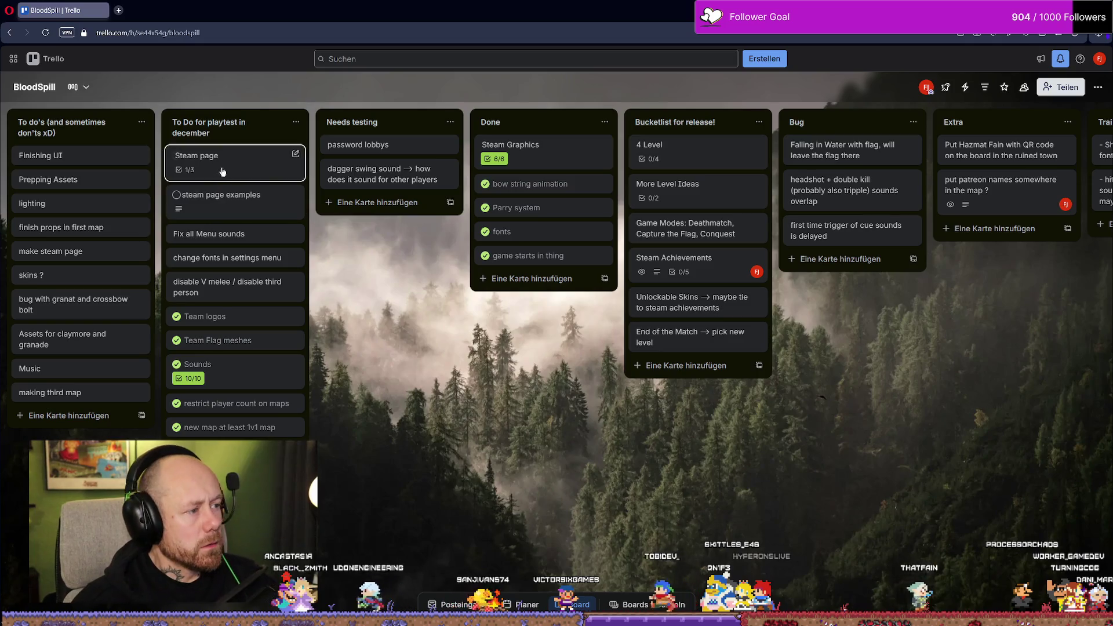
click(241, 166)
click(225, 286)
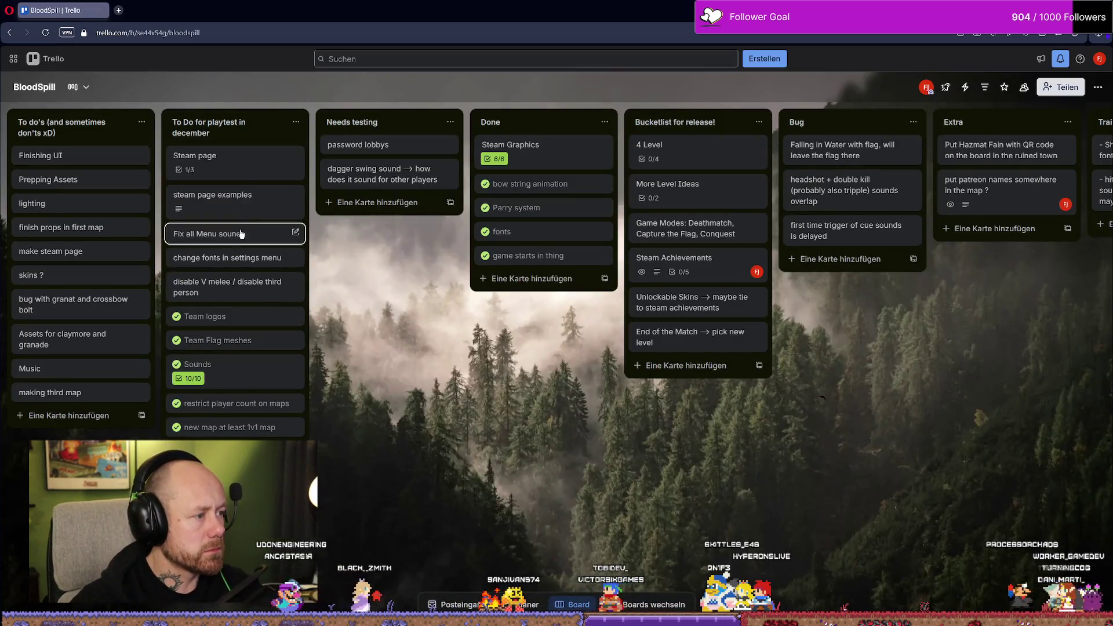
click(244, 208)
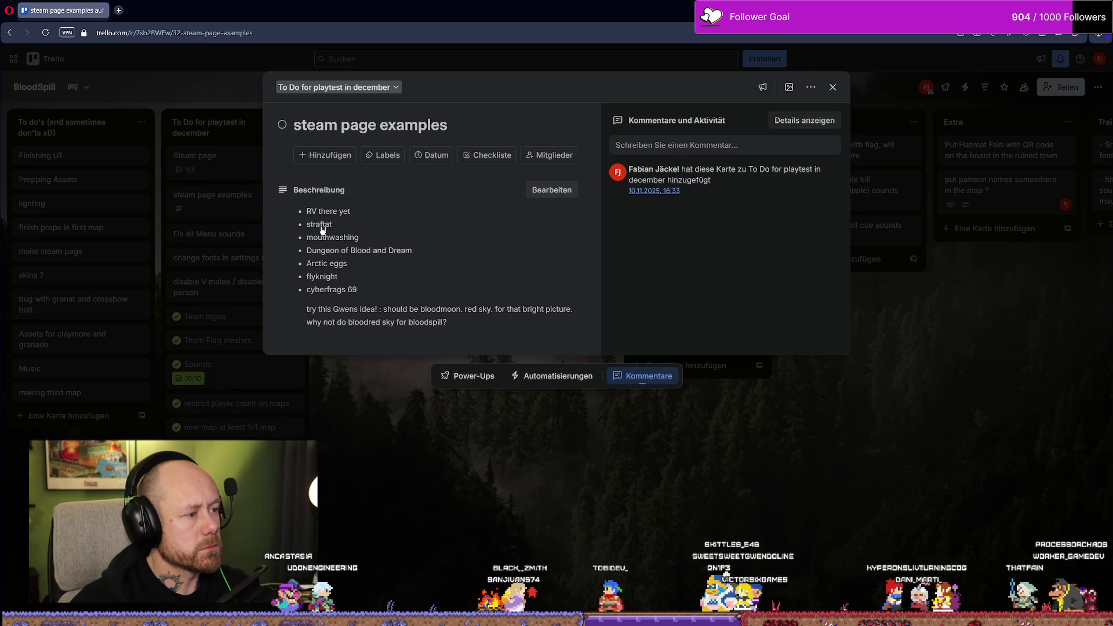
click(323, 229)
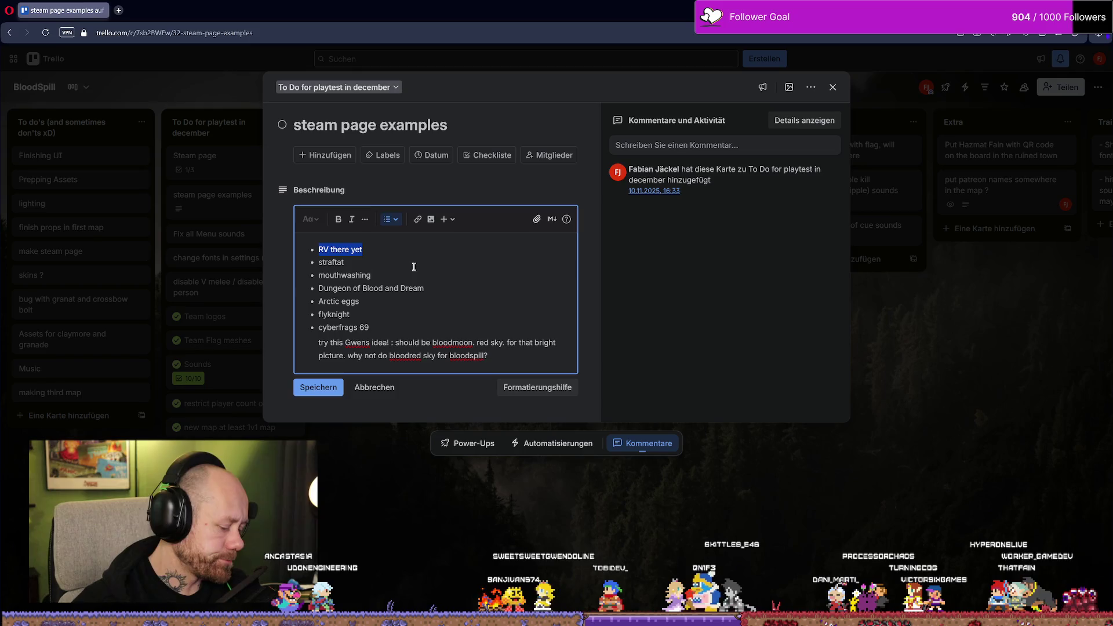
click(120, 11)
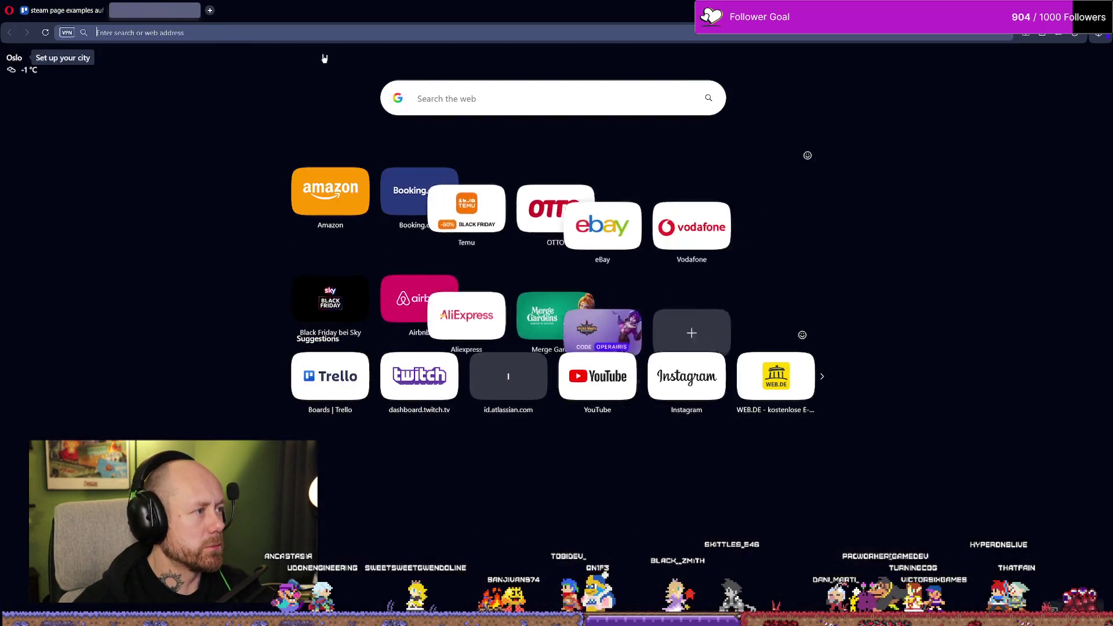
Search the web for RV There Yet? and play its Steam trailer at lower volume
text(RV there yet)
key(Return)
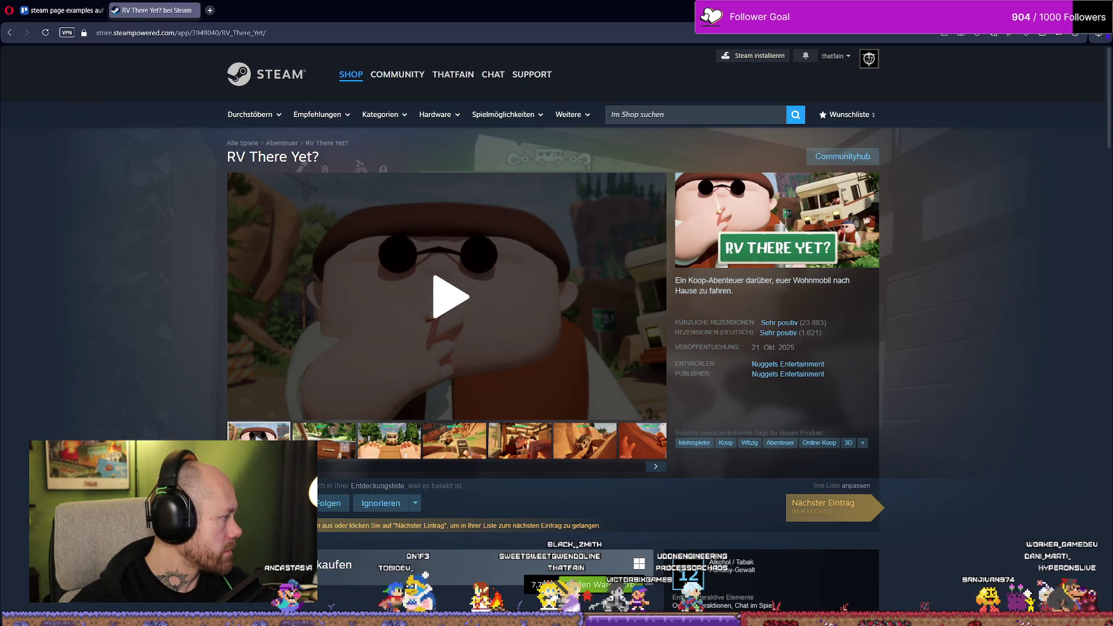
click(553, 283)
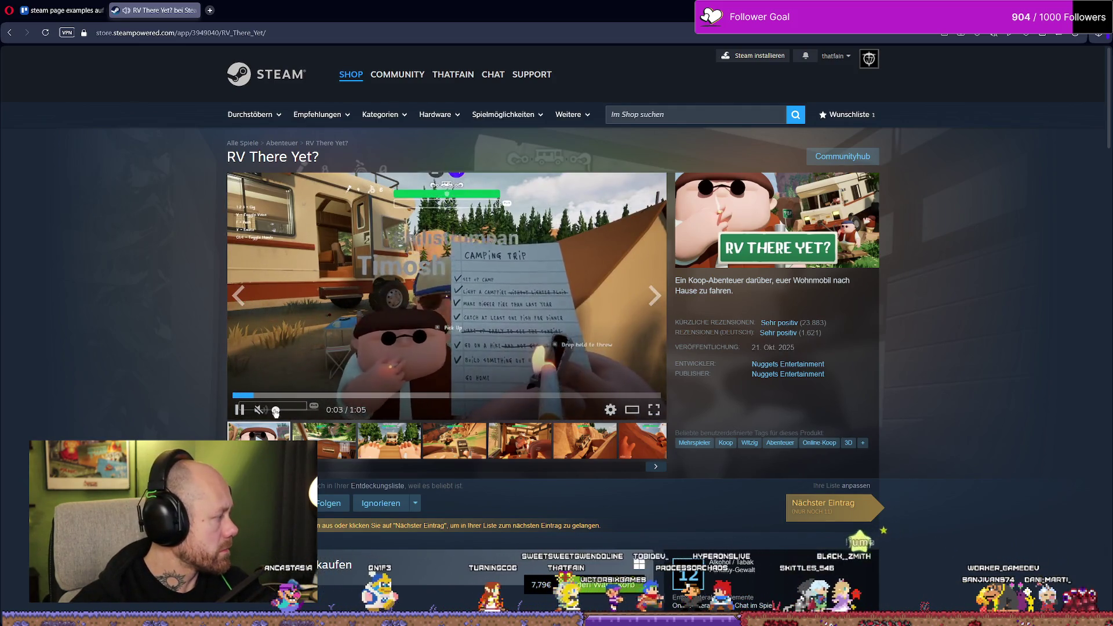
drag(287, 413, 284, 413)
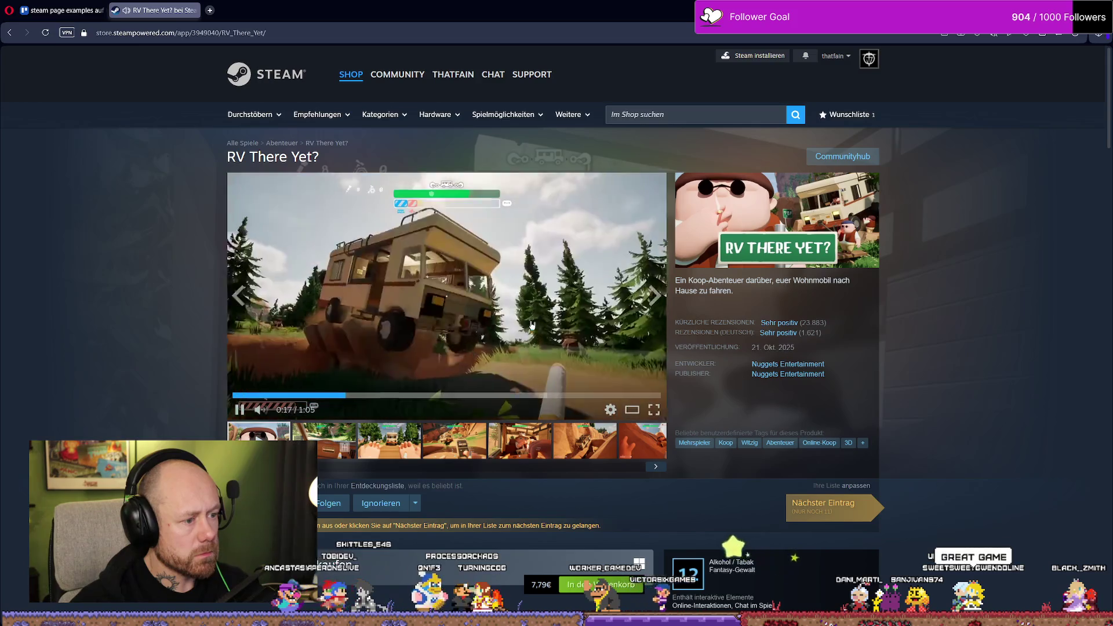
Search the Steam store for 'mouthwashing'
key(ctrl+Tab)
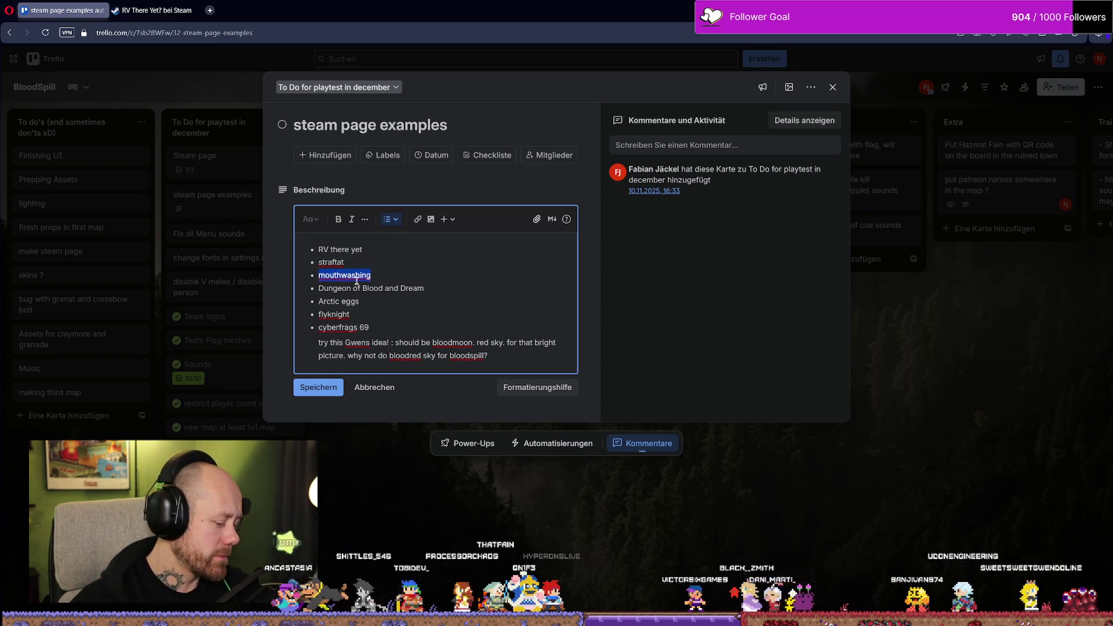
click(151, 8)
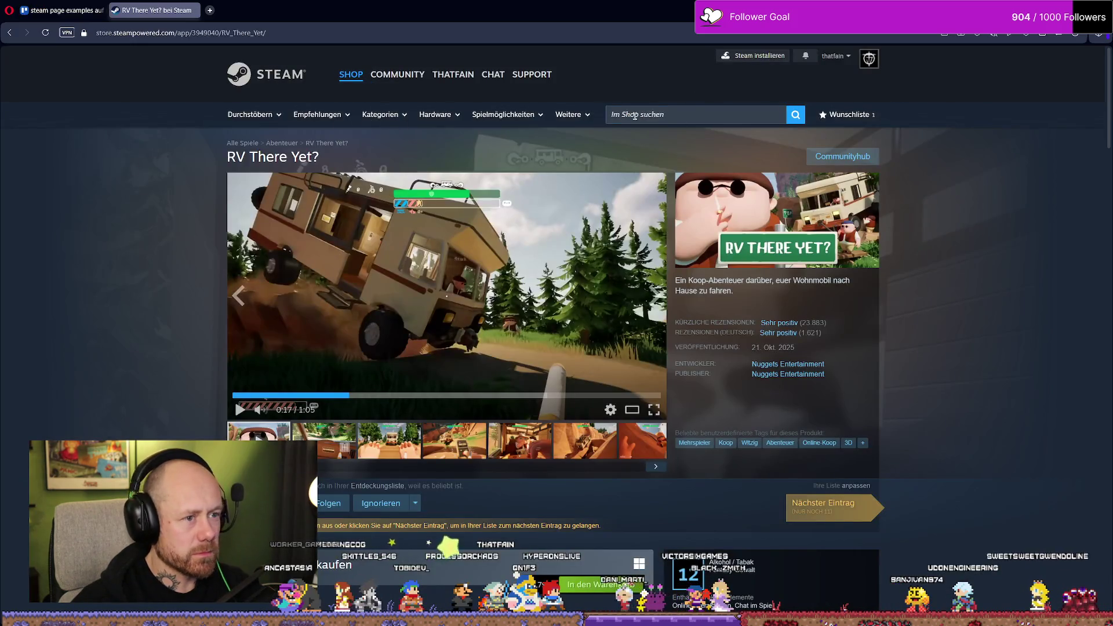
click(635, 115)
text(mouthwashing)
key(Return)
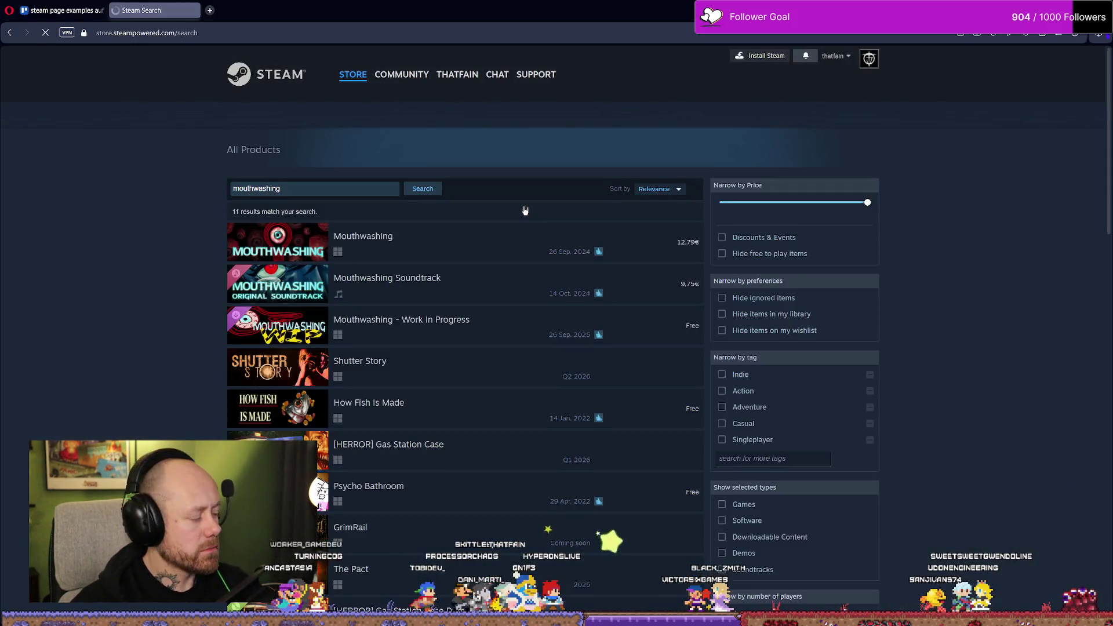
Open the Mouthwashing Steam page and restore Opera down to a smaller window
click(404, 255)
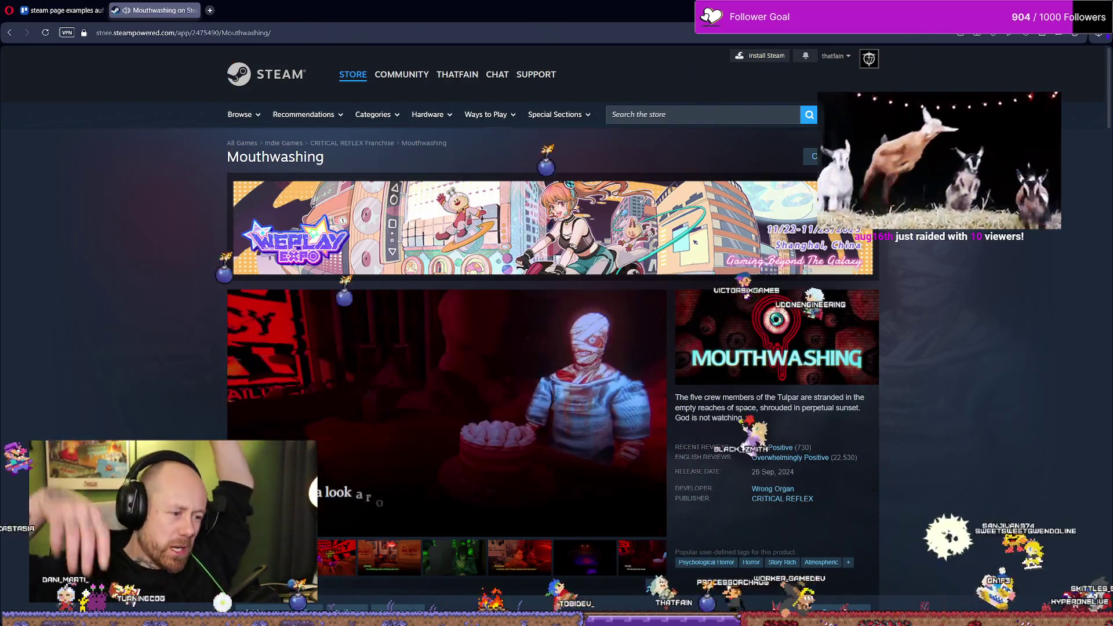
mouse_move(413, 352)
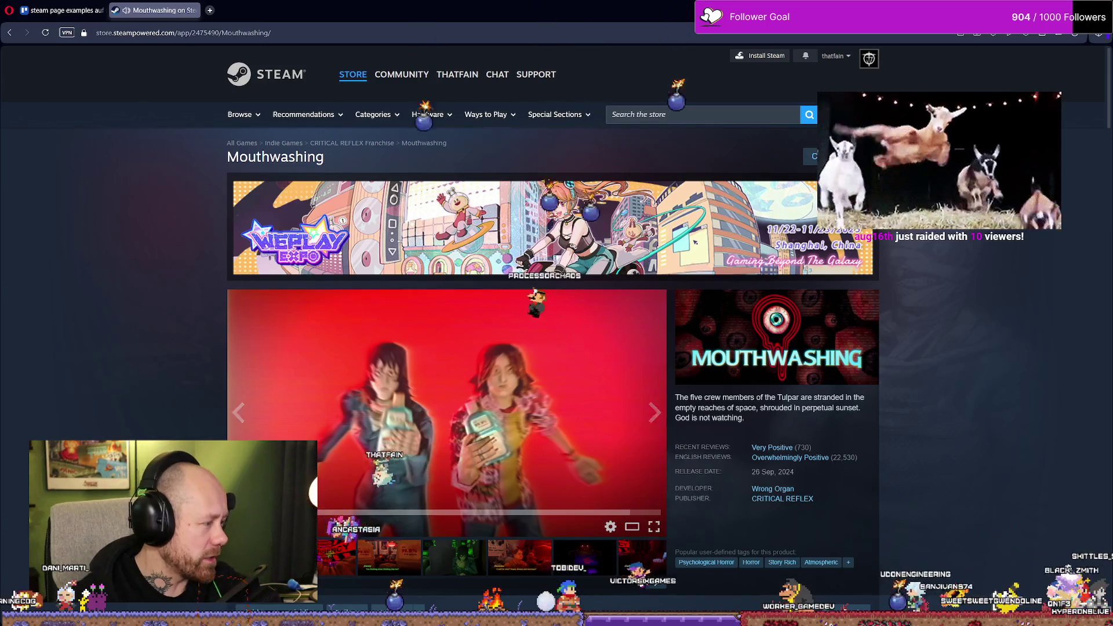
key(super+Down)
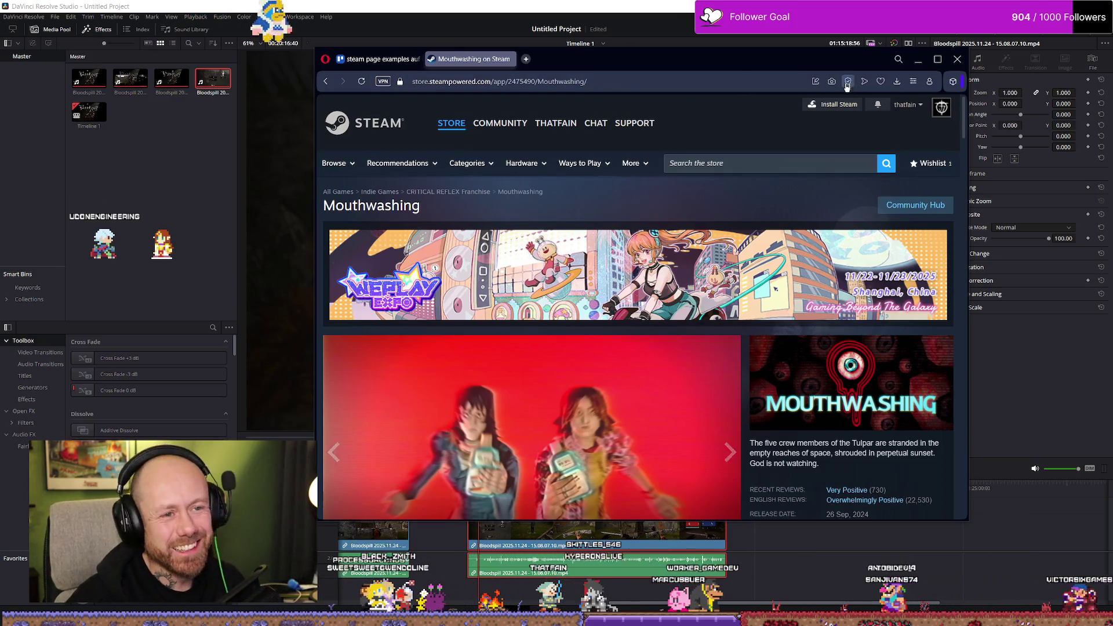
Minimize the browser and scroll the Resolve timeline back to its start
drag(913, 67, 862, 82)
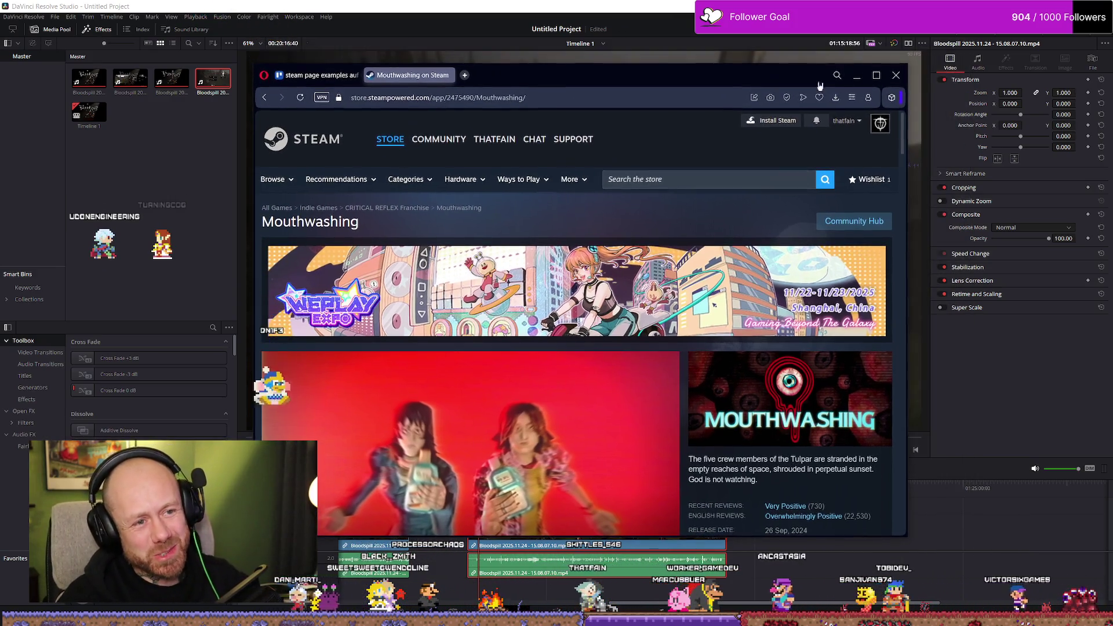
click(858, 77)
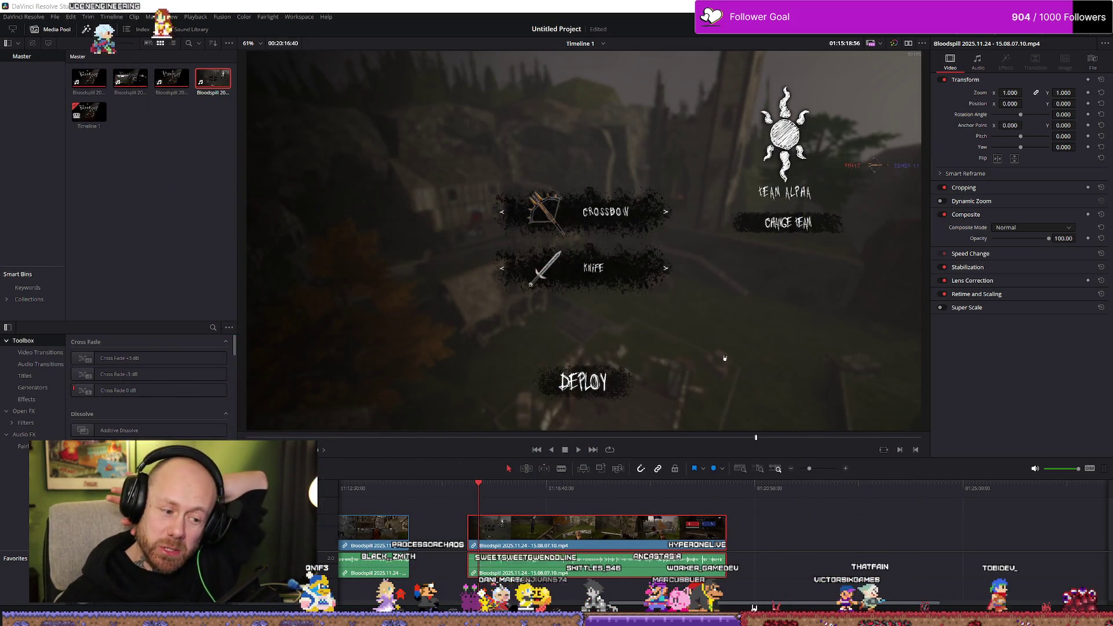
drag(762, 607, 410, 609)
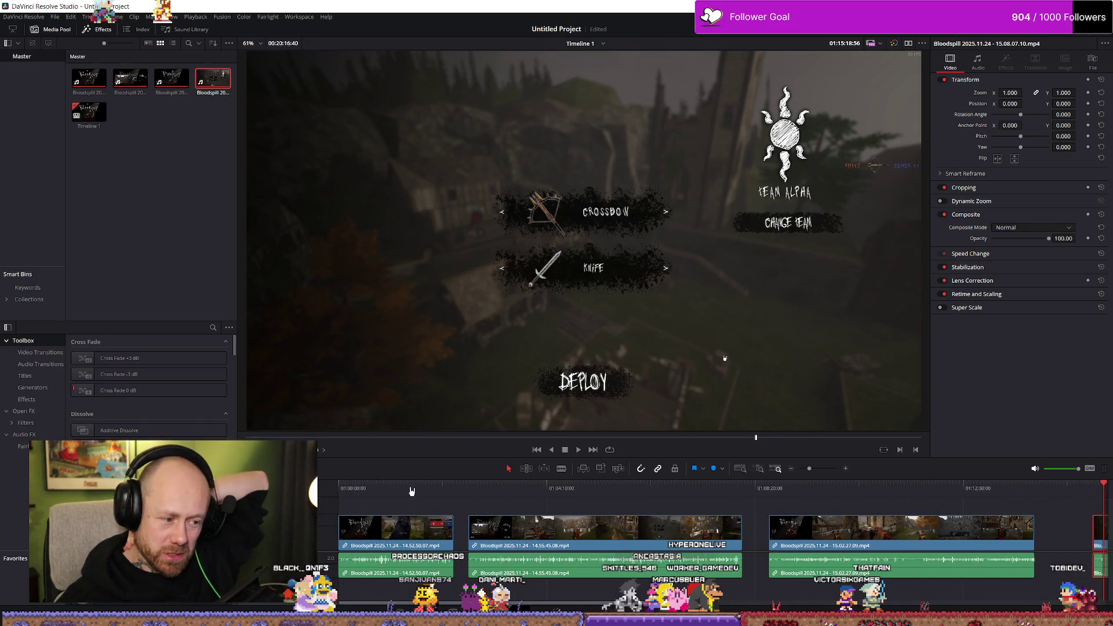
Play the first clip from about 01:00:57, scrubbing back between 01:00:41 and 01:00:50
click(388, 499)
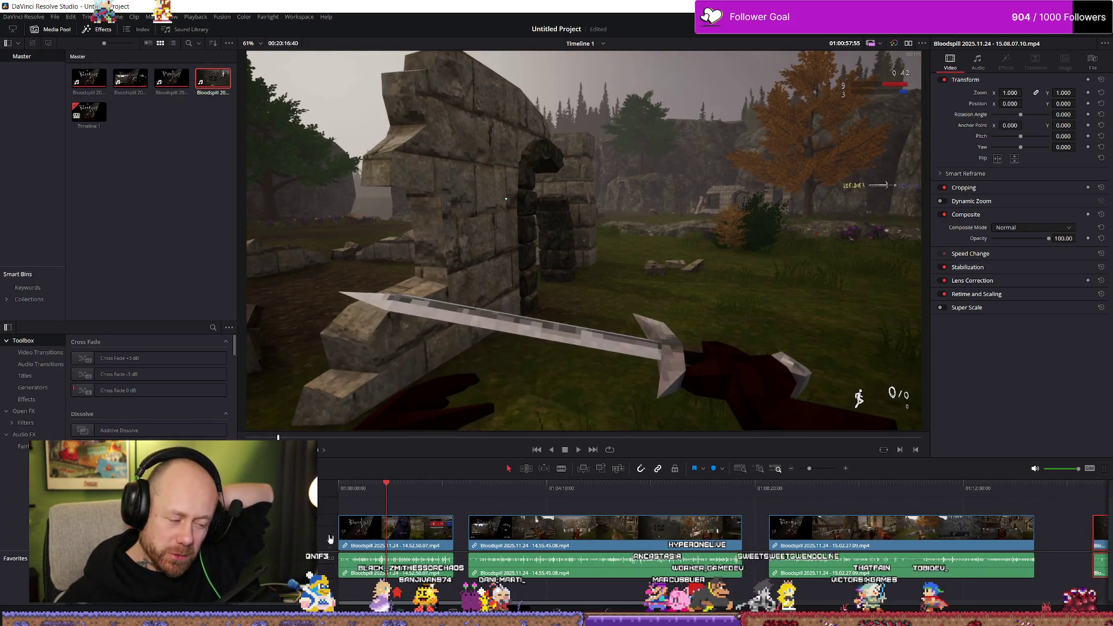
key(space)
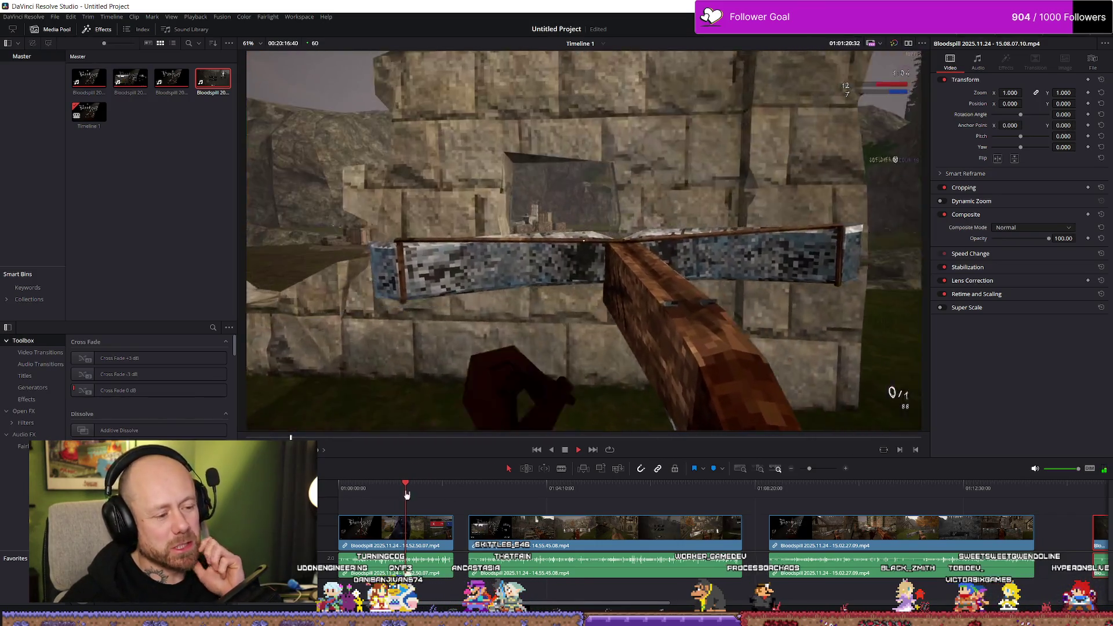
mouse_move(378, 489)
mouse_down()
mouse_move(452, 490)
mouse_move(356, 486)
mouse_up()
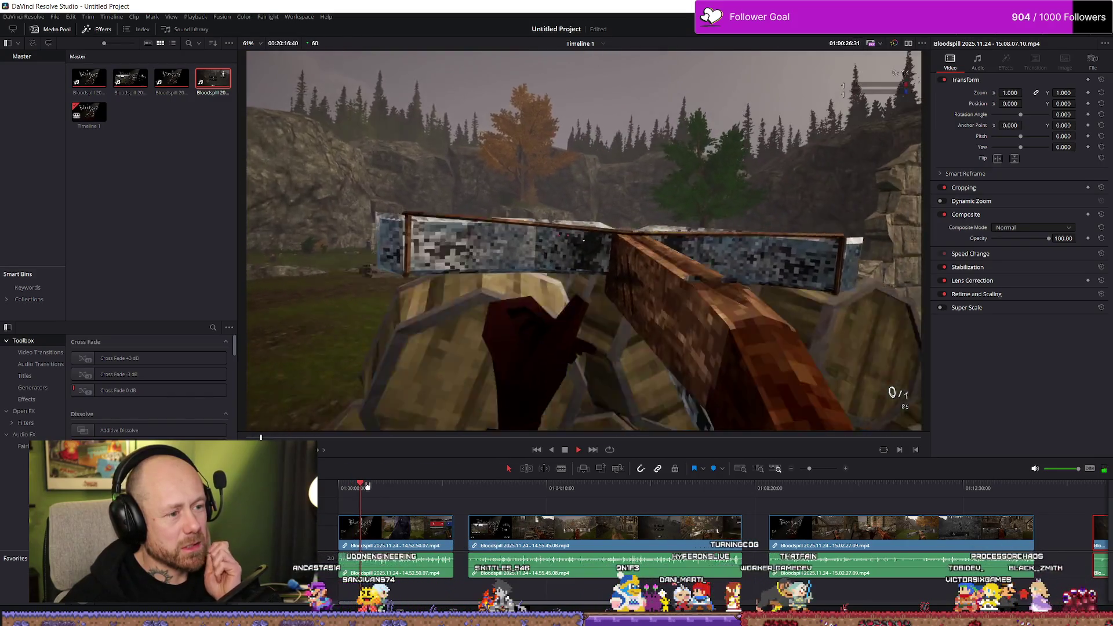
mouse_move(367, 486)
mouse_down()
mouse_move(347, 489)
mouse_move(360, 490)
mouse_up()
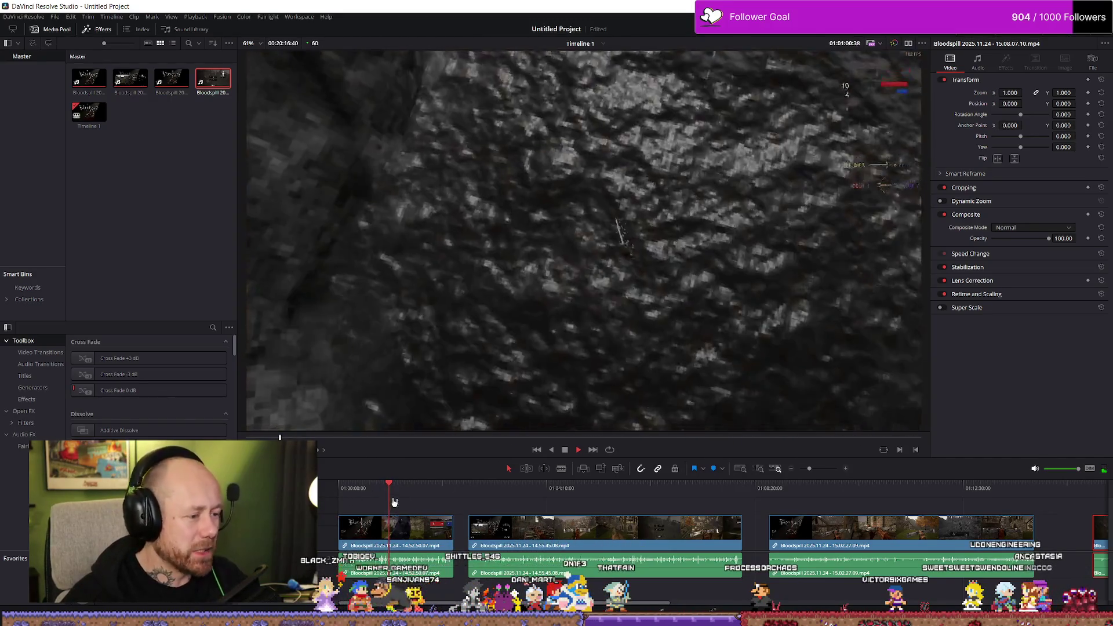
click(382, 500)
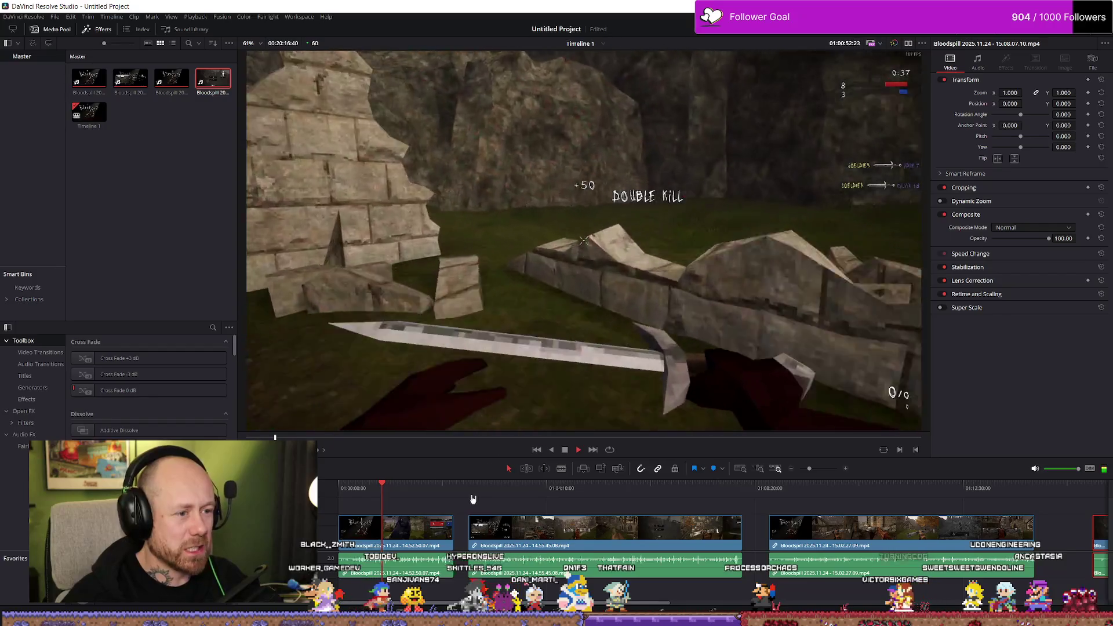
click(375, 500)
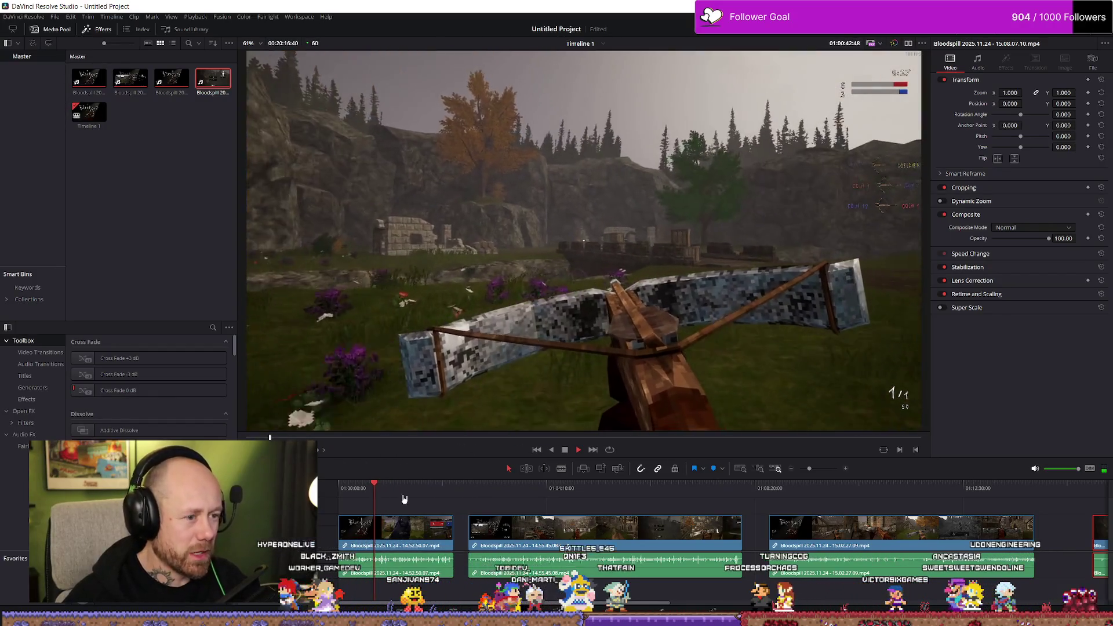
scroll(429, 496, up, 2)
click(454, 490)
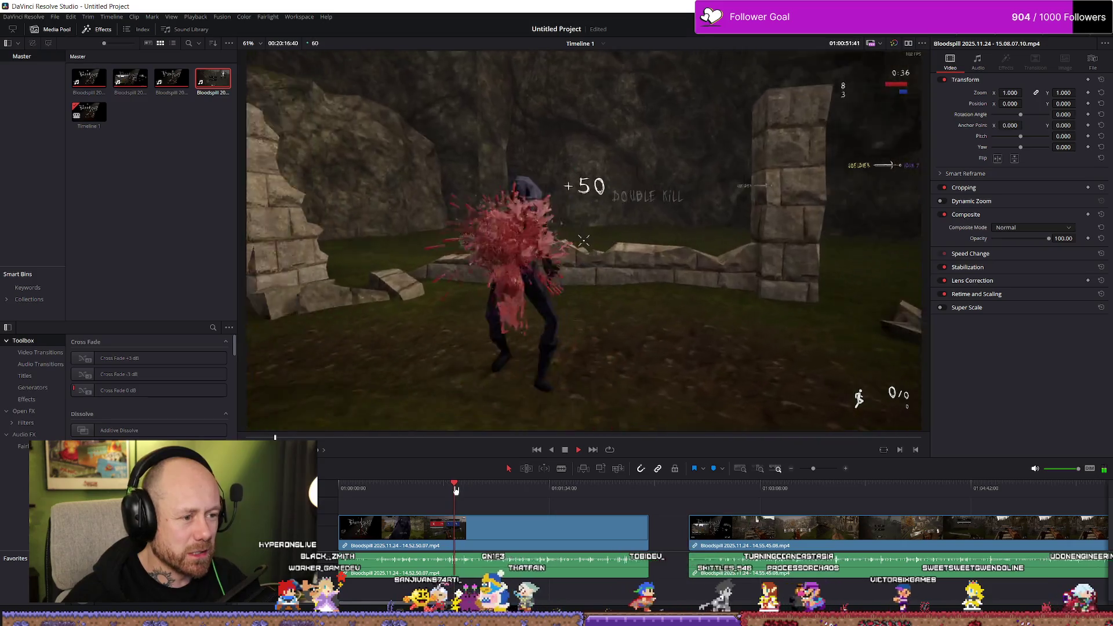
Replay the first clip around 01:00:45 to find the cut point near 01:00:42
click(440, 487)
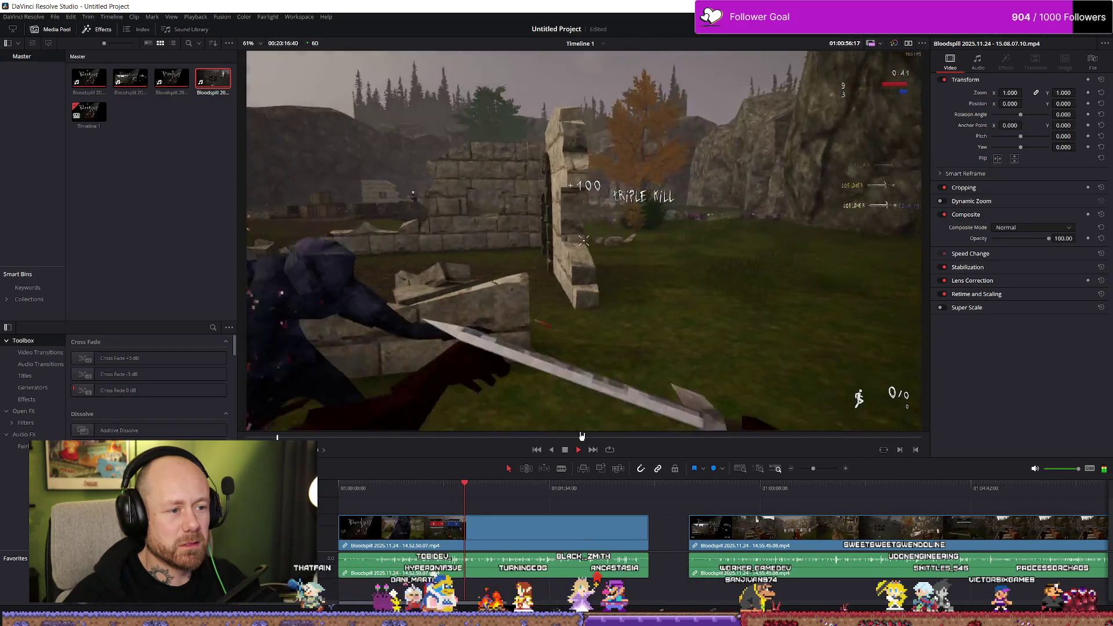
key(space)
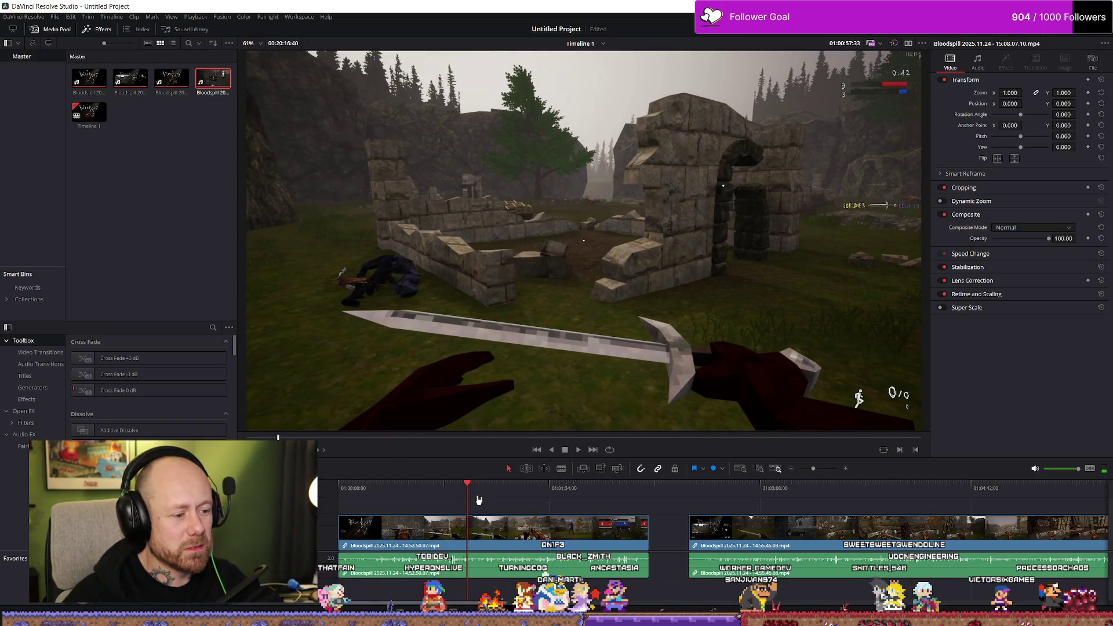
scroll(479, 499, up, 2)
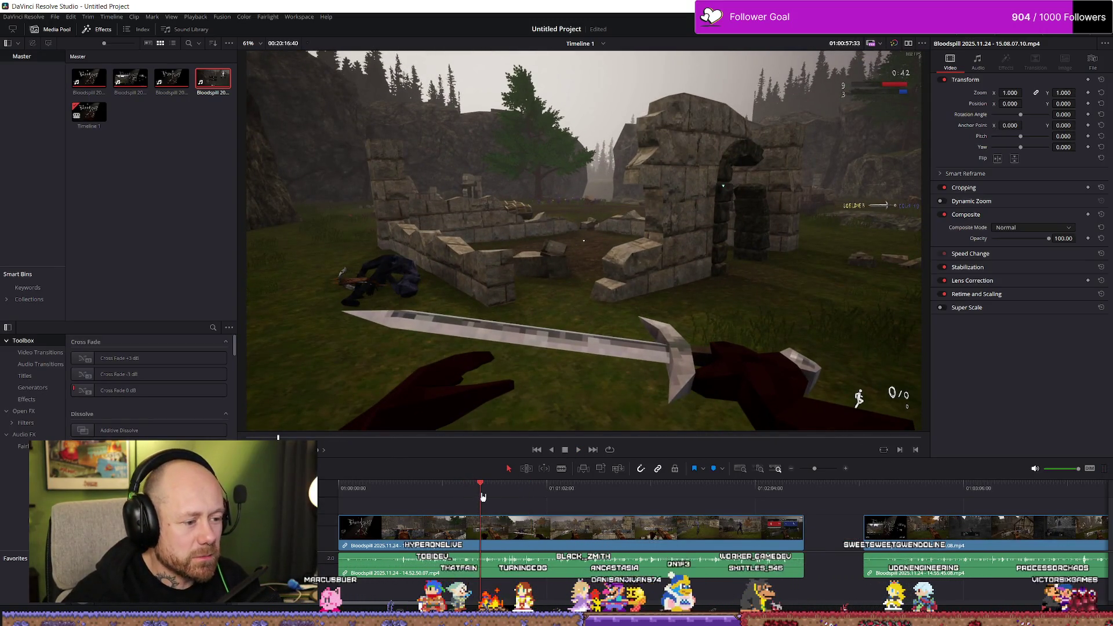
click(483, 497)
key(space)
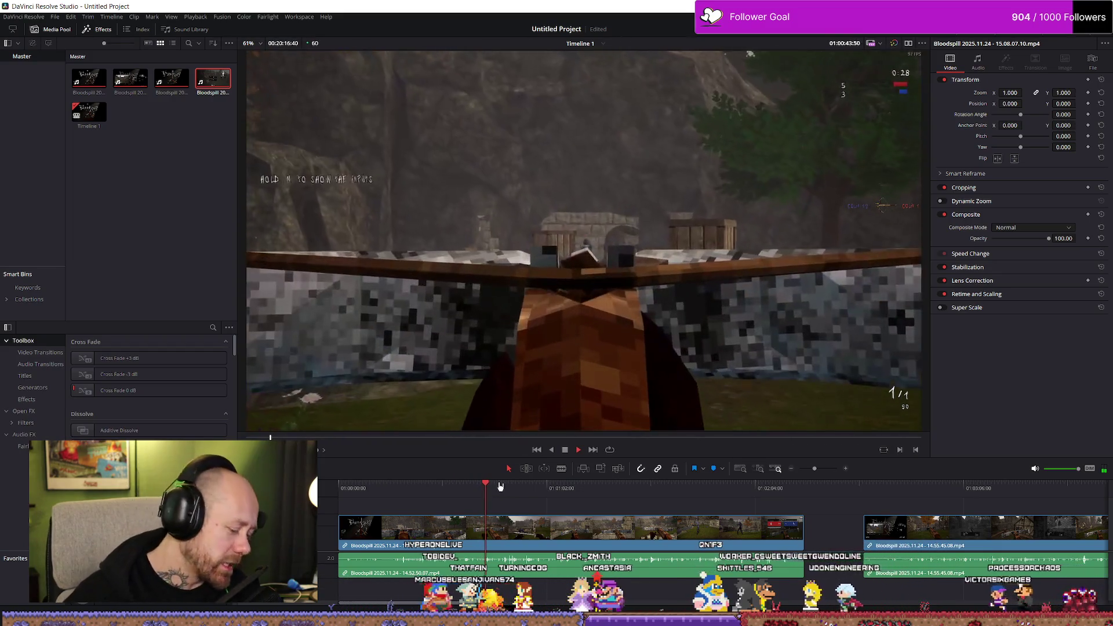
click(483, 486)
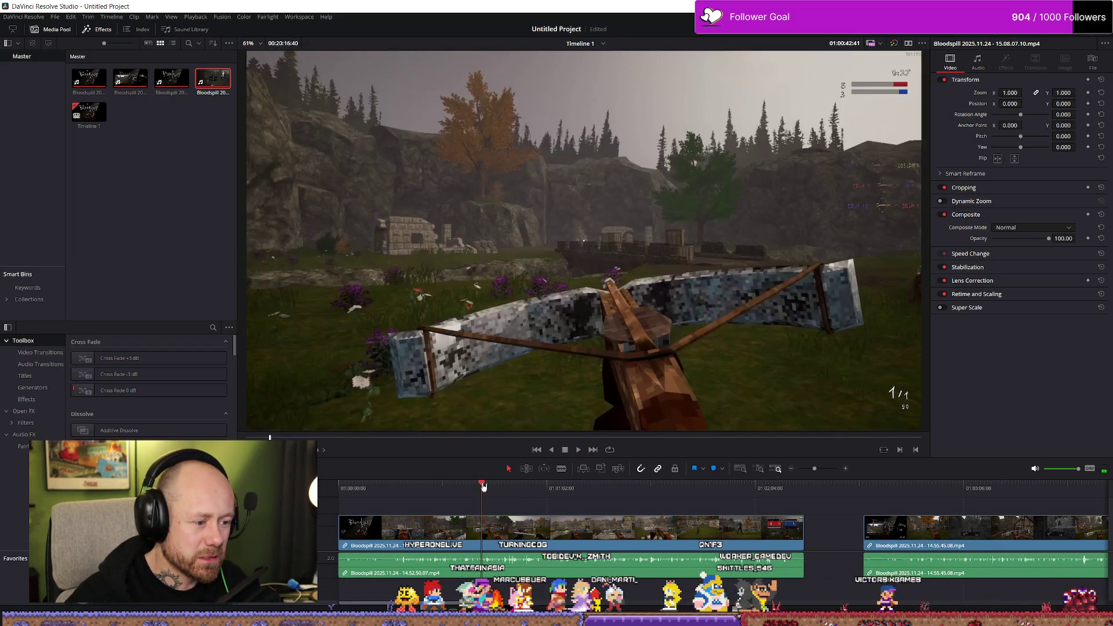
Blade the first clip at about 01:00:43 and 01:00:59, then return to Selection mode
key(b)
click(486, 532)
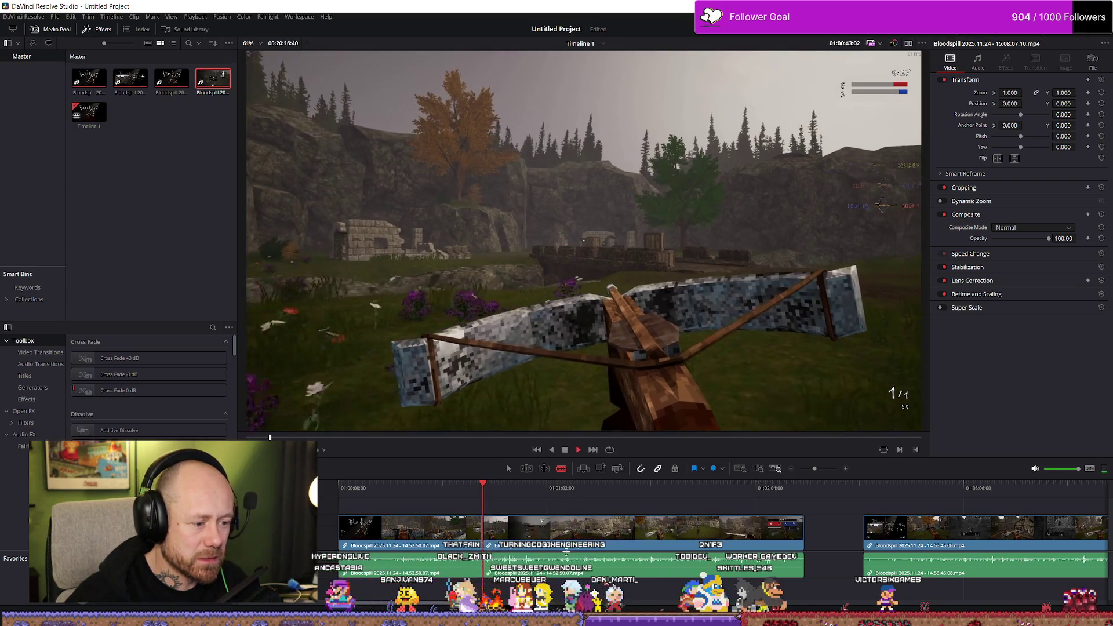
key(space)
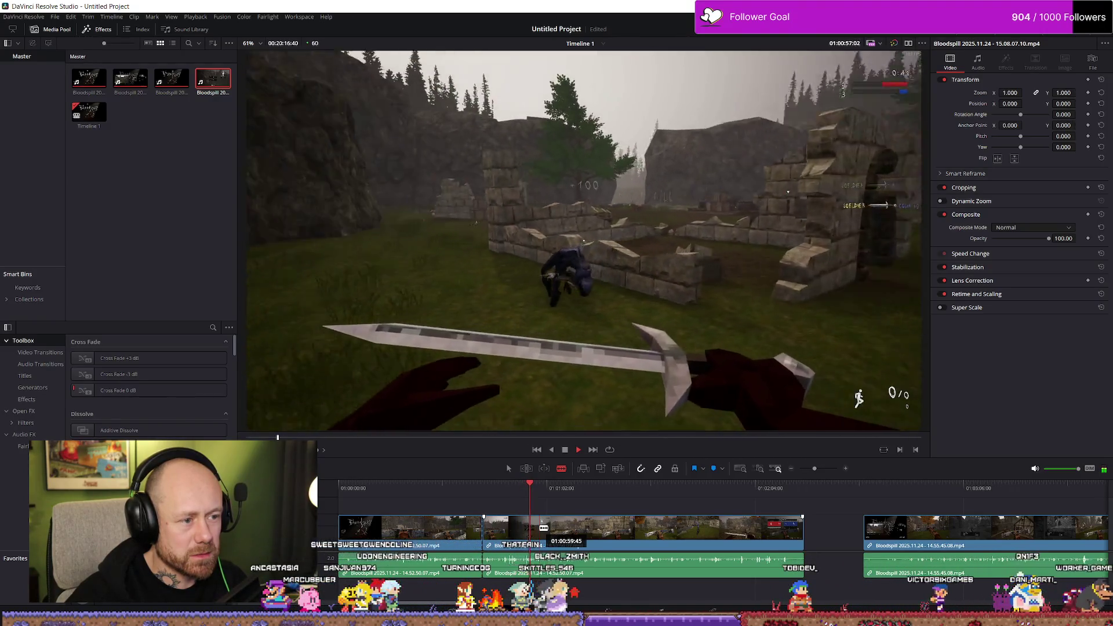
click(544, 528)
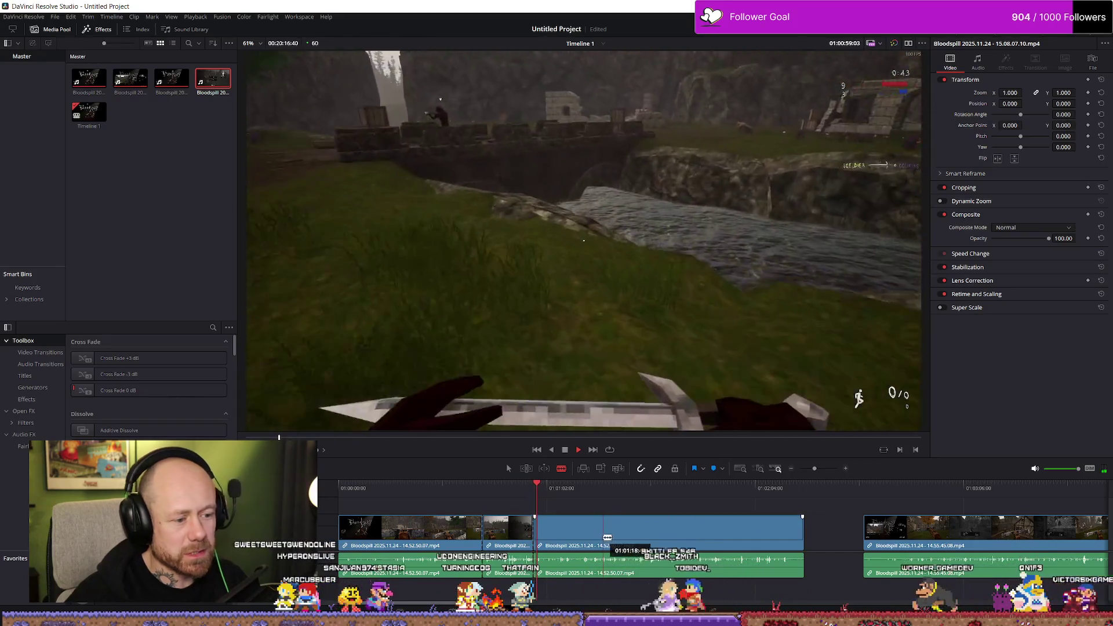
key(a)
key(space)
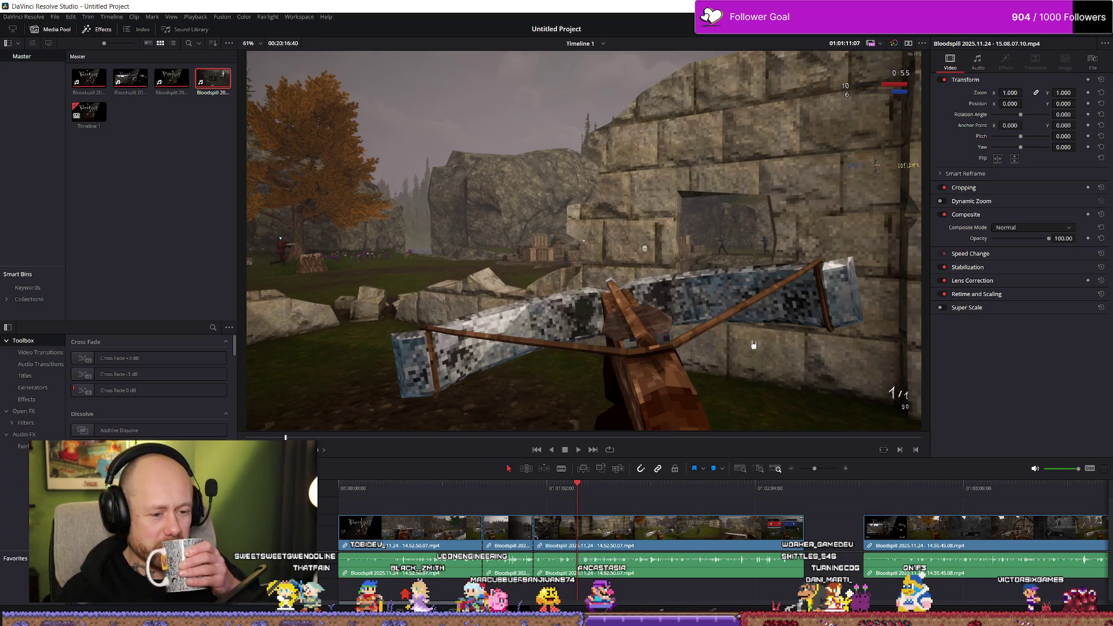
Switch past the Fork Git client back to the Mouthwashing store page
key(alt+Tab)
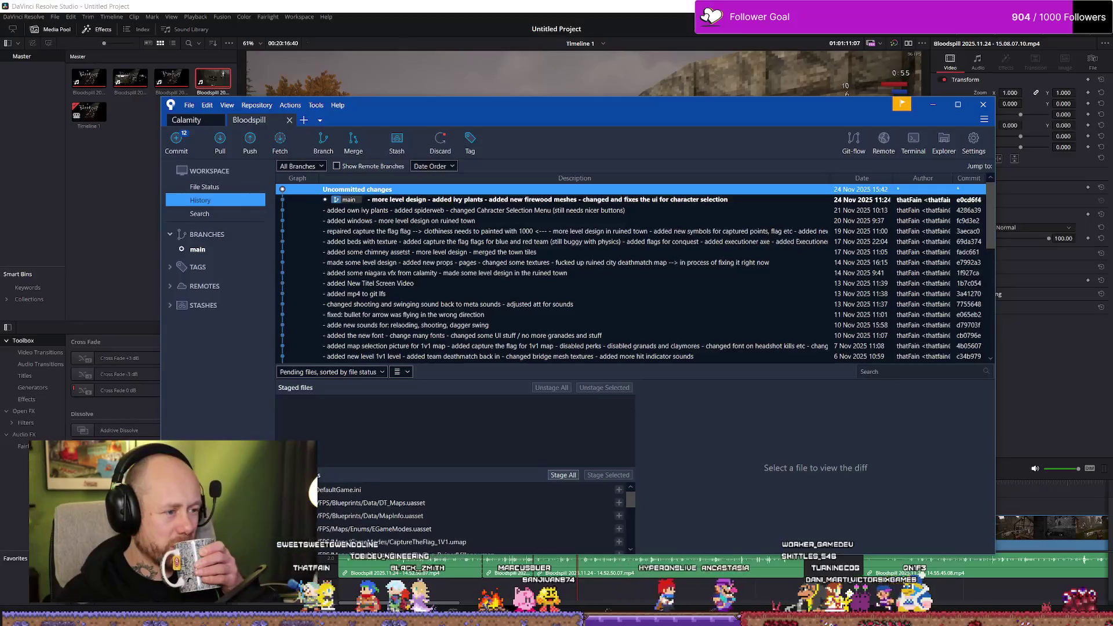
key(alt+Tab)
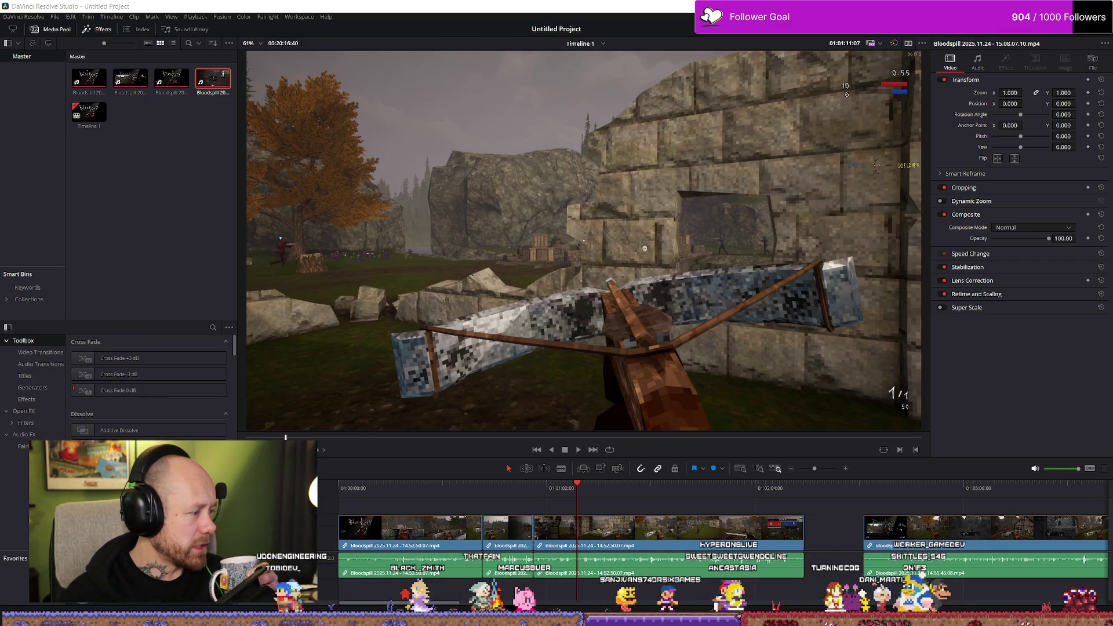
key(alt+Tab)
Start playing the Mouthwashing trailer on its Steam page
scroll(580, 324, down, 5)
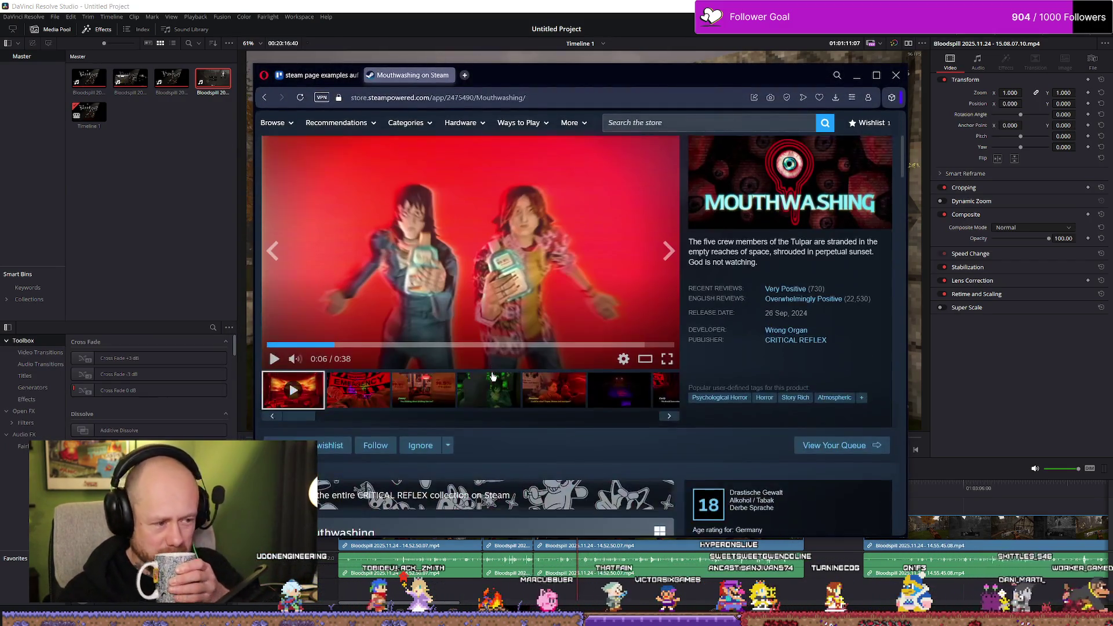
scroll(354, 400, up, 2)
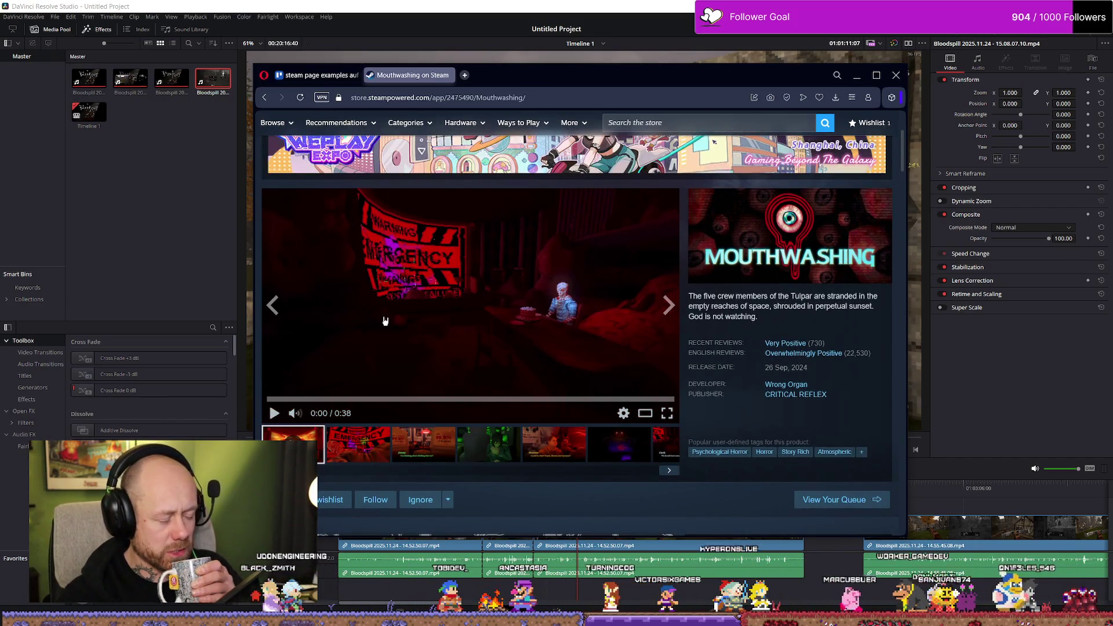
click(424, 322)
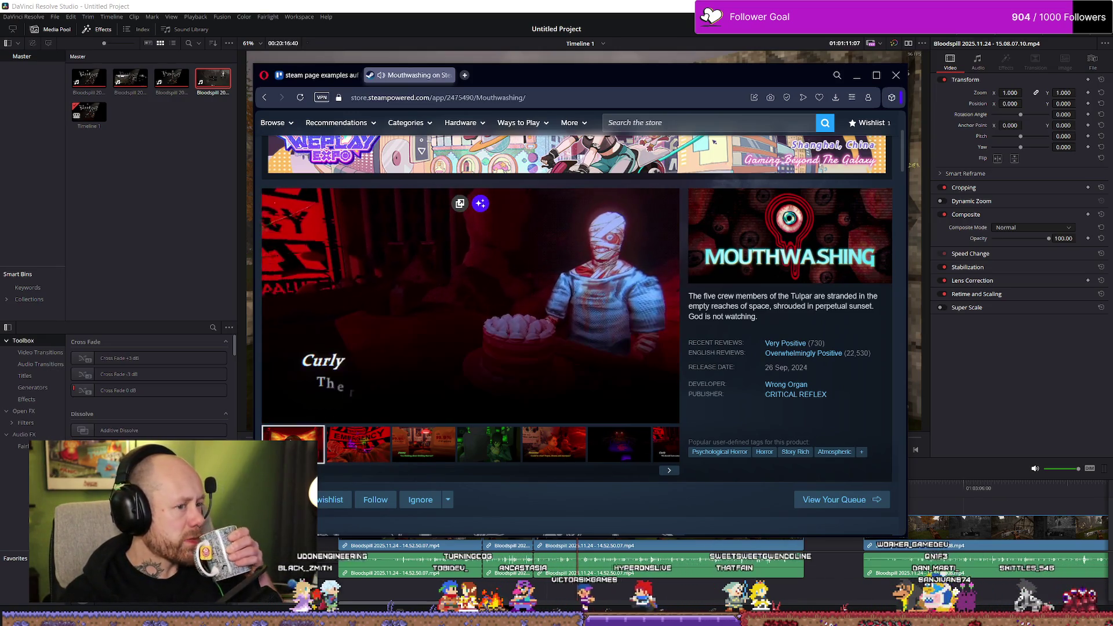
Move and enlarge the browser window over the editor to watch the trailer, then return to Trello
drag(580, 75, 677, 51)
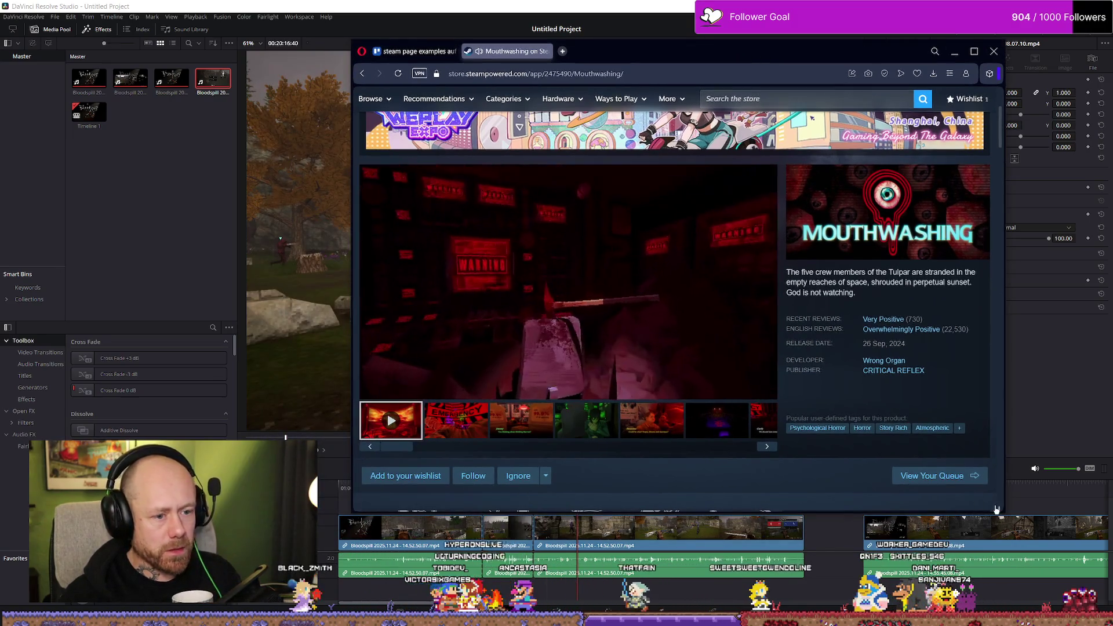
drag(753, 51, 830, 84)
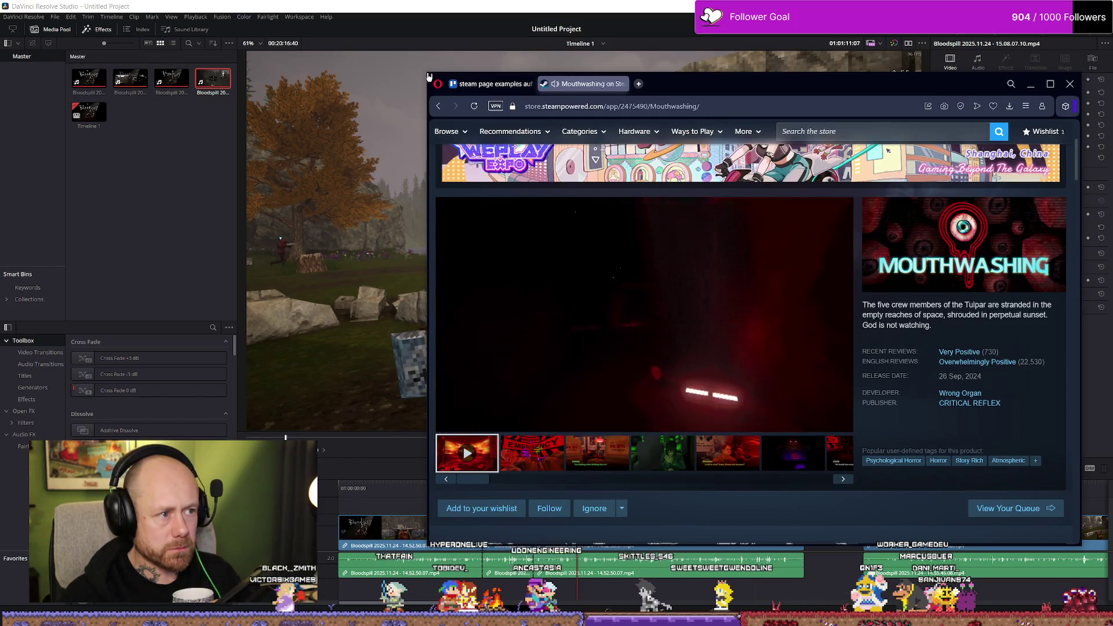
drag(427, 72, 283, 18)
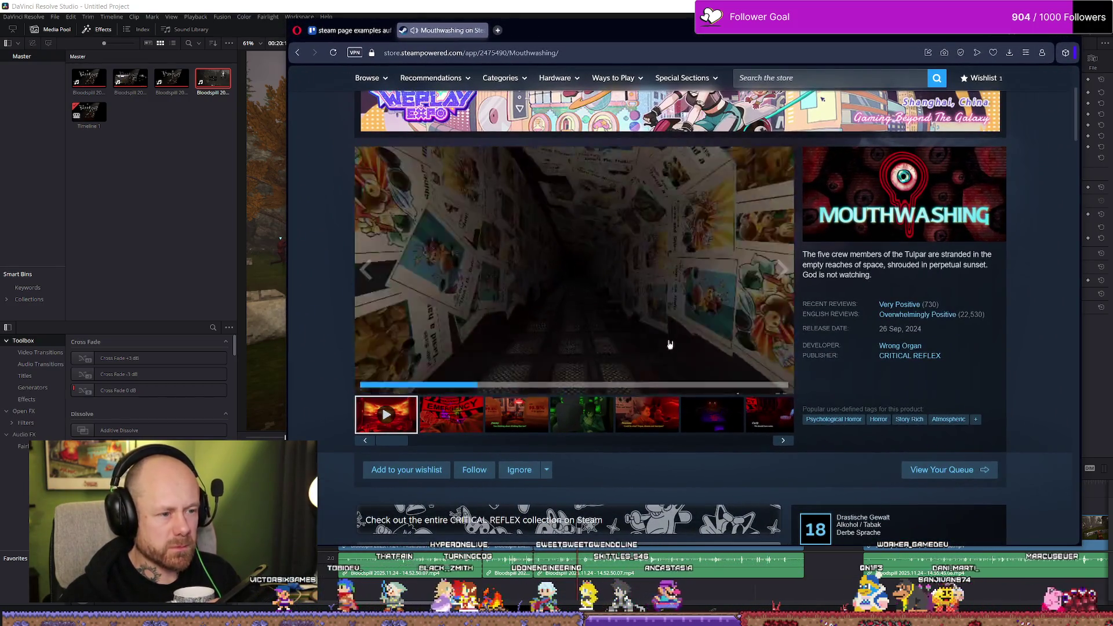
scroll(697, 296, down, 1)
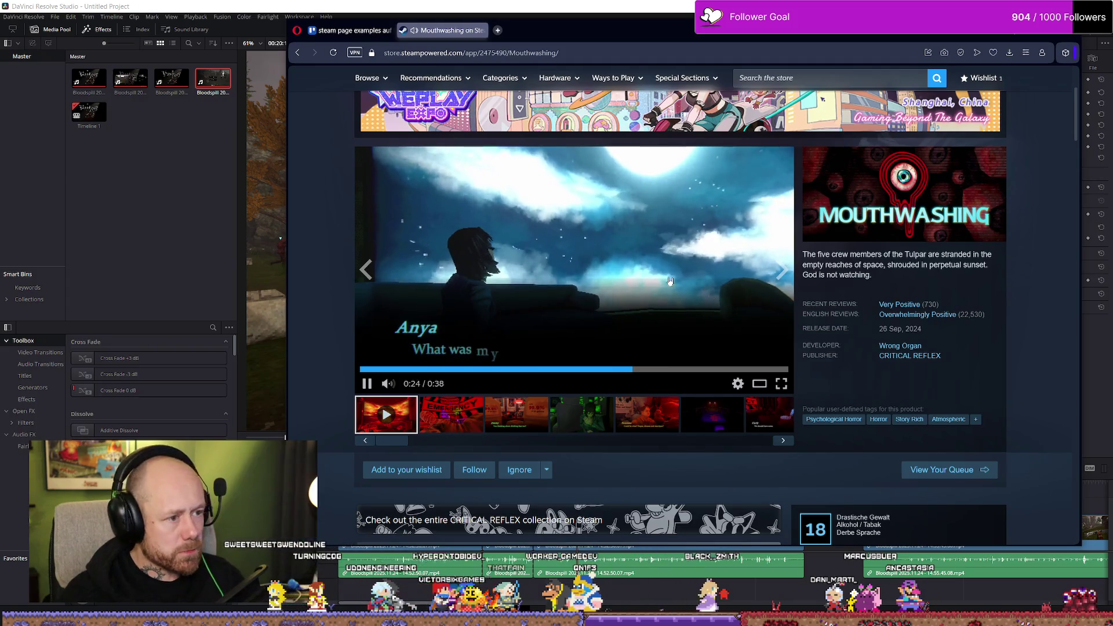
click(351, 30)
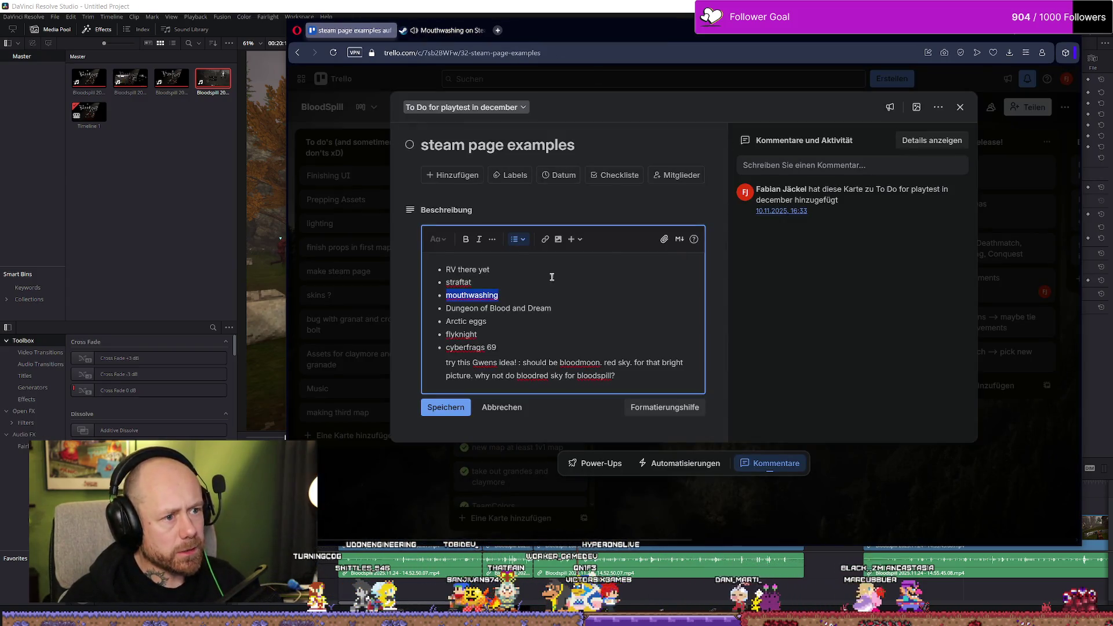
Add a Trailer card titled 'Mouthwash trailer --> repeat blood', then resume the Mouthwashing Steam trailer
click(617, 413)
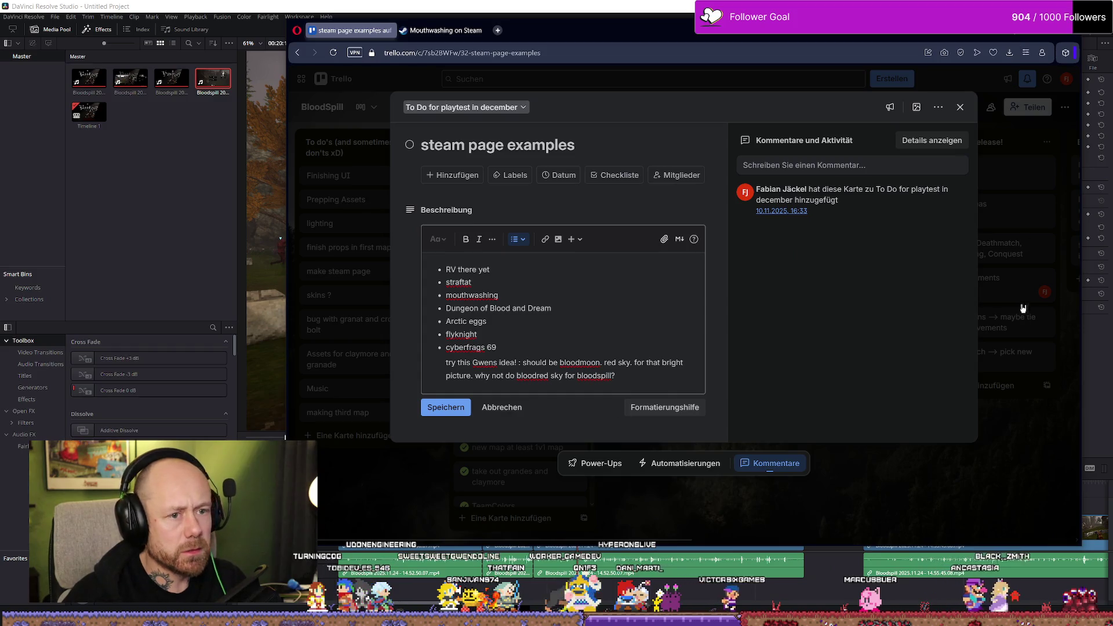
click(1024, 307)
drag(640, 541, 1080, 543)
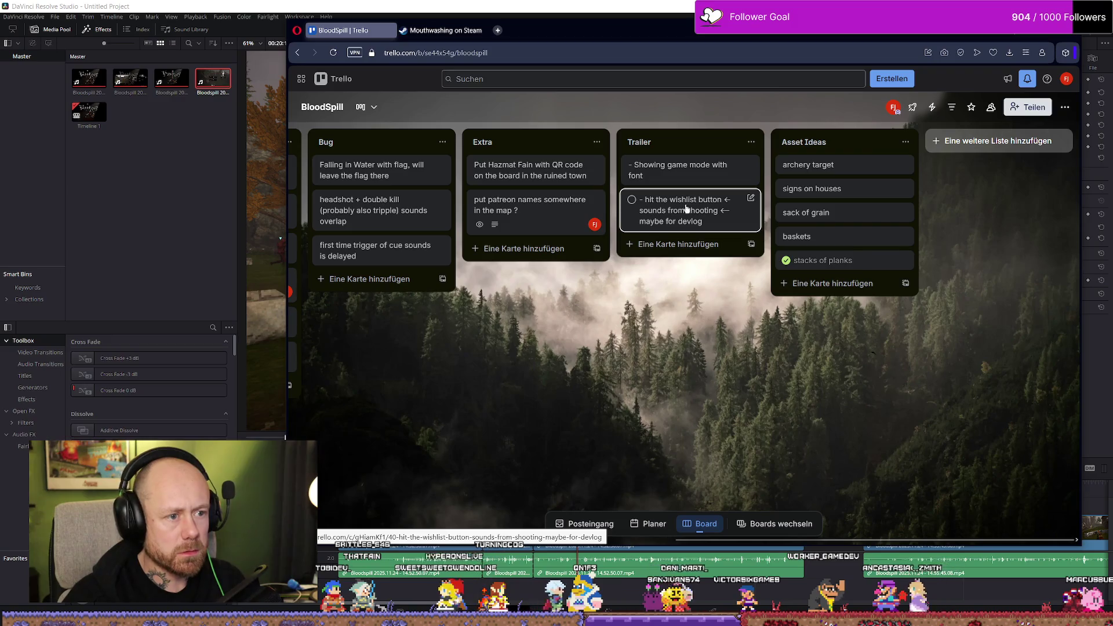
click(682, 244)
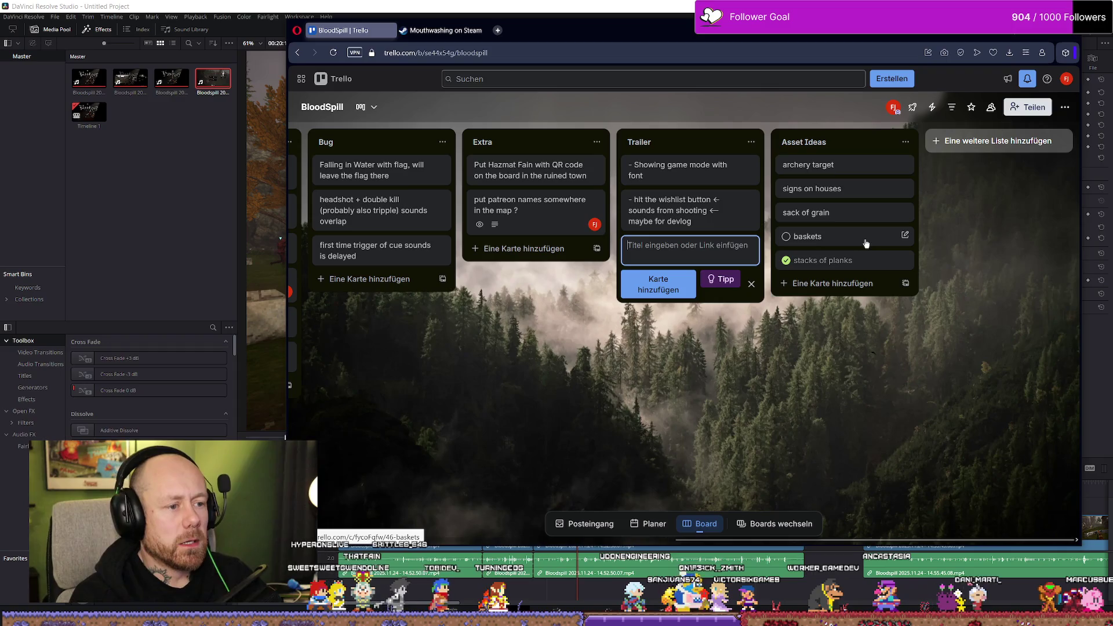
text(Mous)
key(BackSpace)
text(thwa)
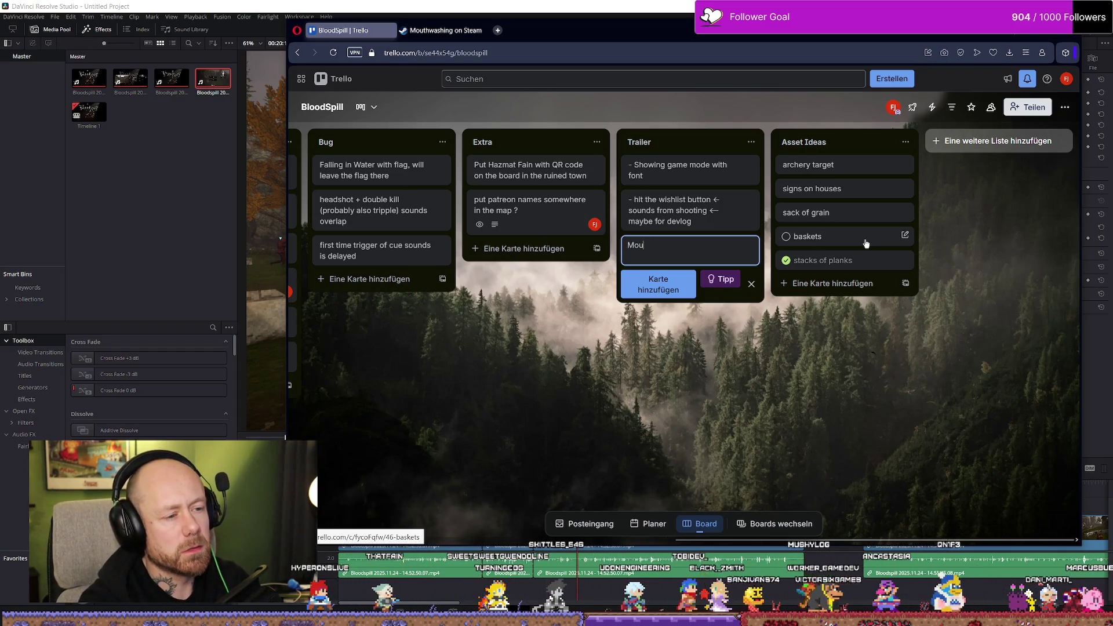
text(sh t)
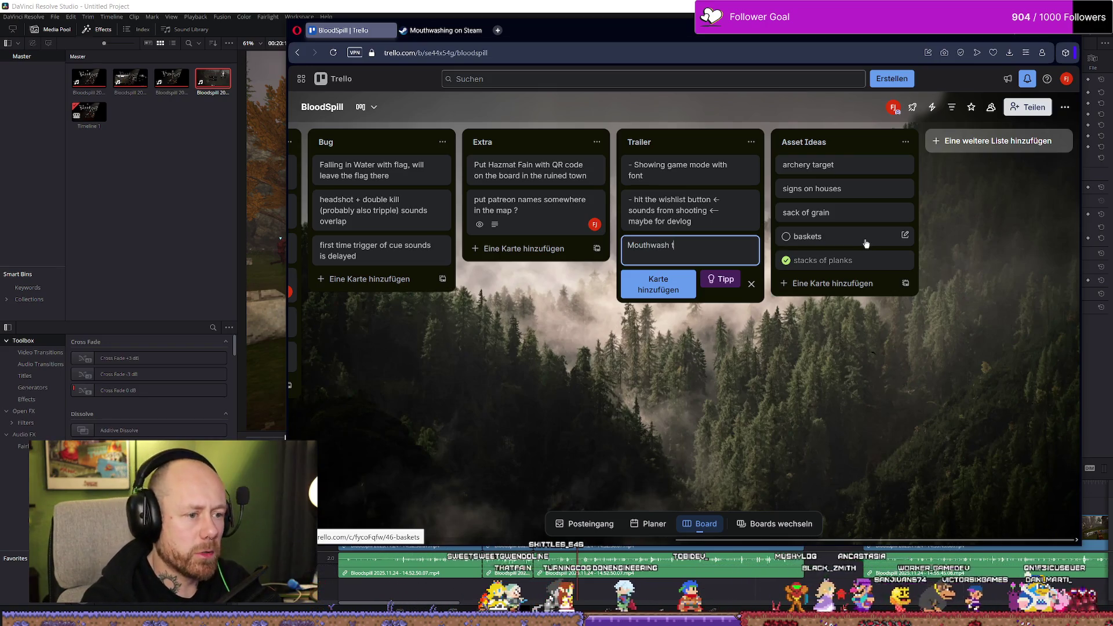
text(railer)
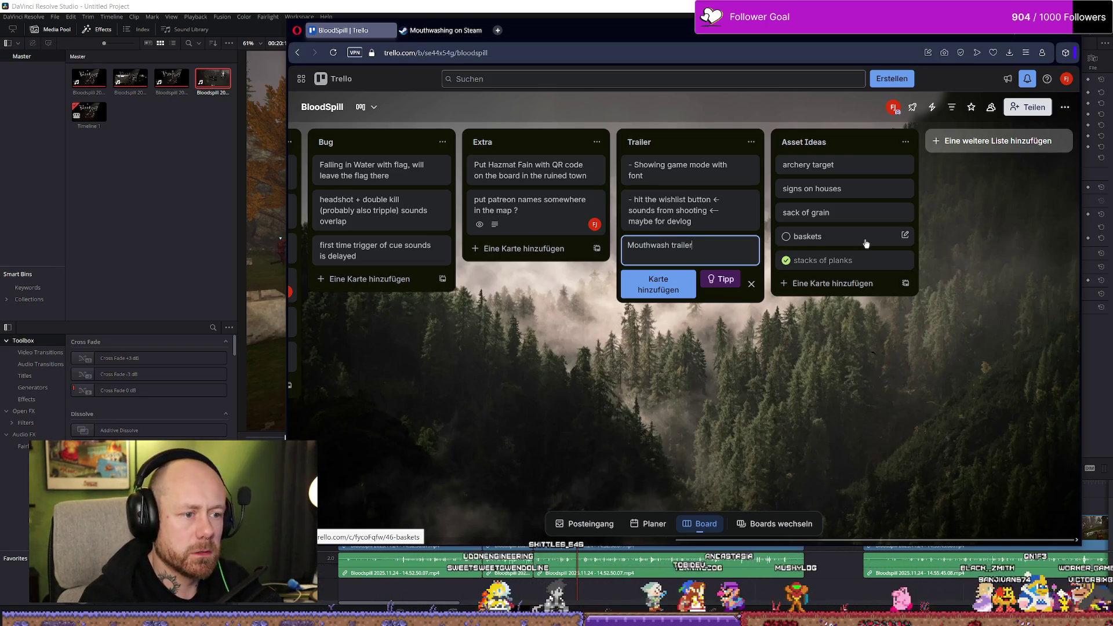
text( --> repe)
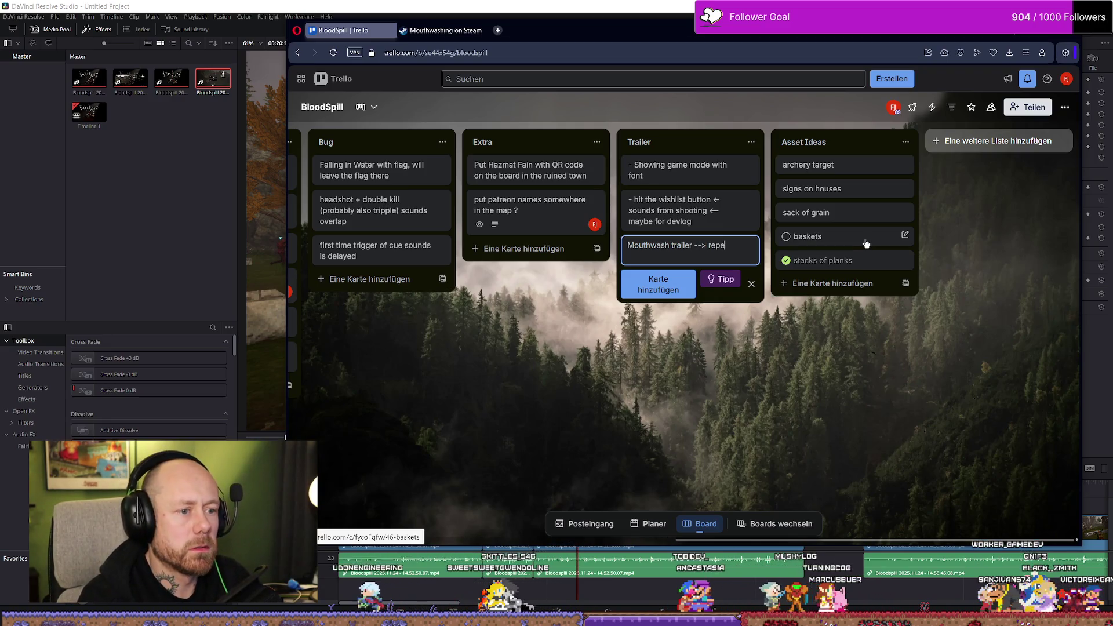
text(at blood)
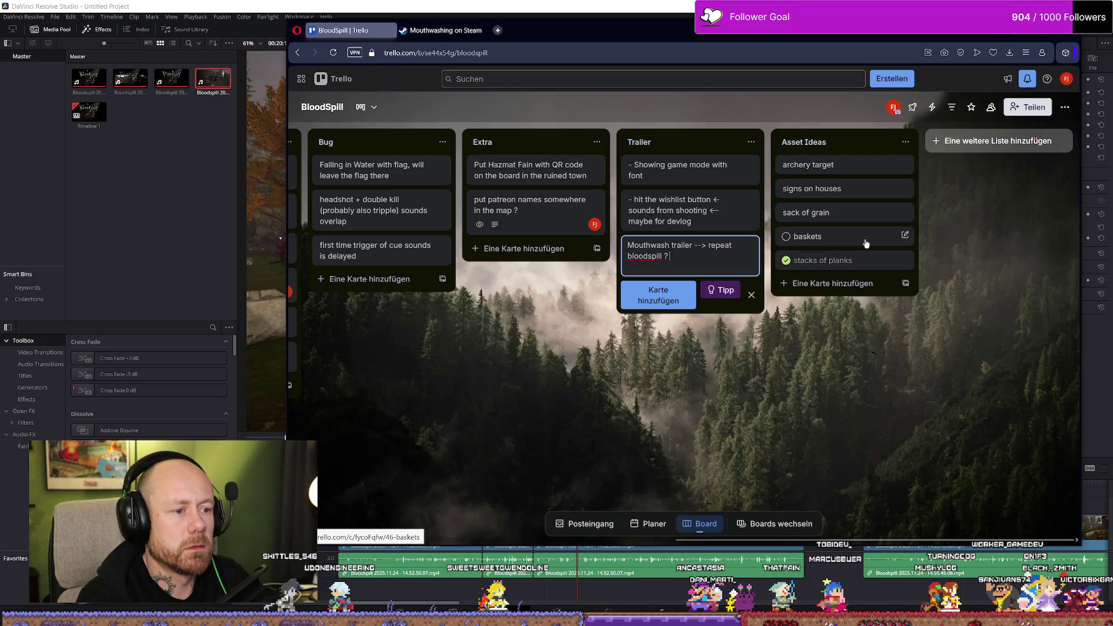
click(882, 362)
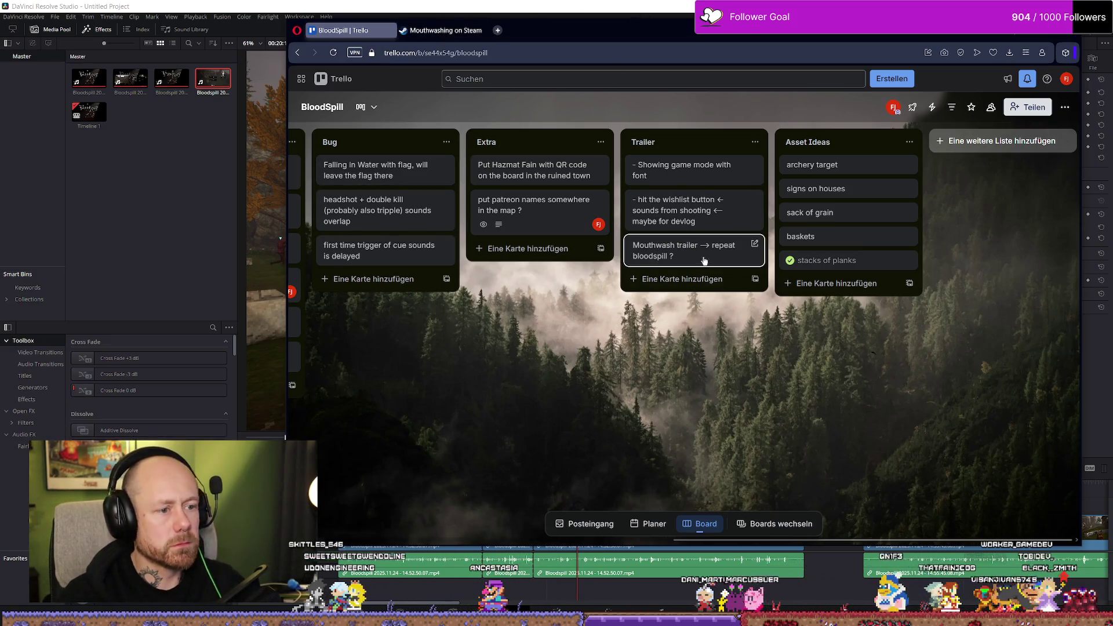
click(452, 34)
click(637, 247)
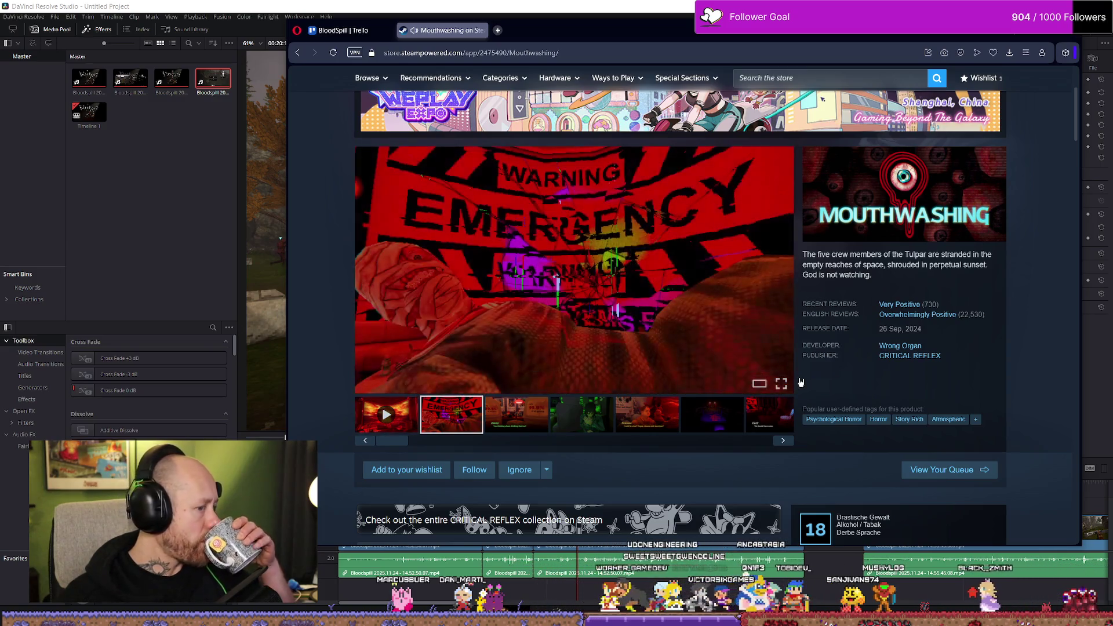
Append '--> could also work with two words -> blood ... spill' to the Mouthwash trailer card title
click(373, 36)
click(835, 259)
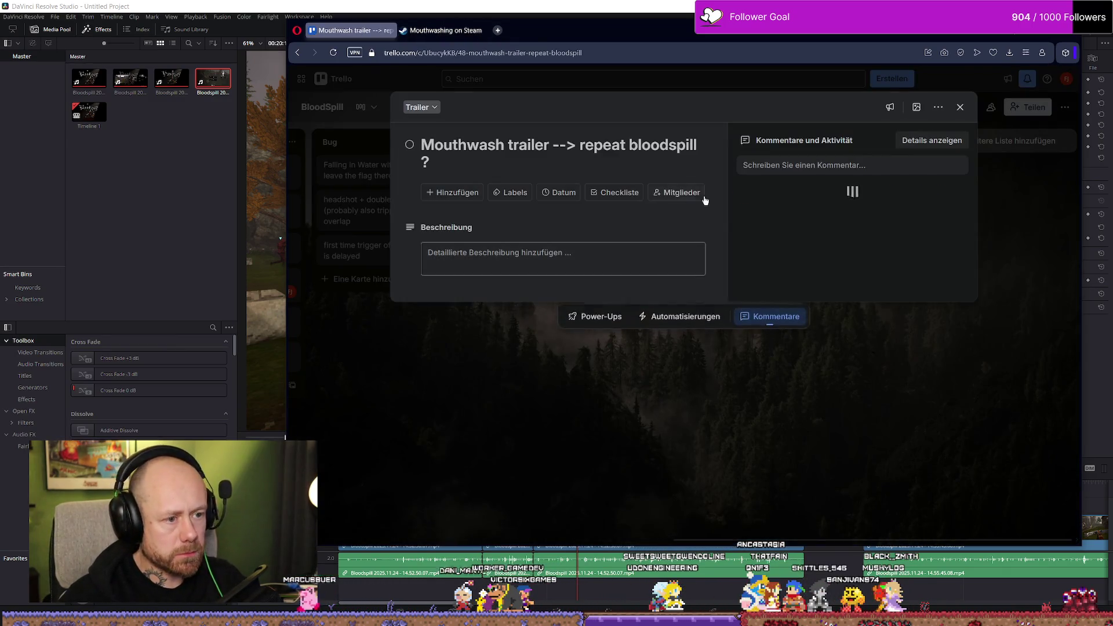
click(583, 157)
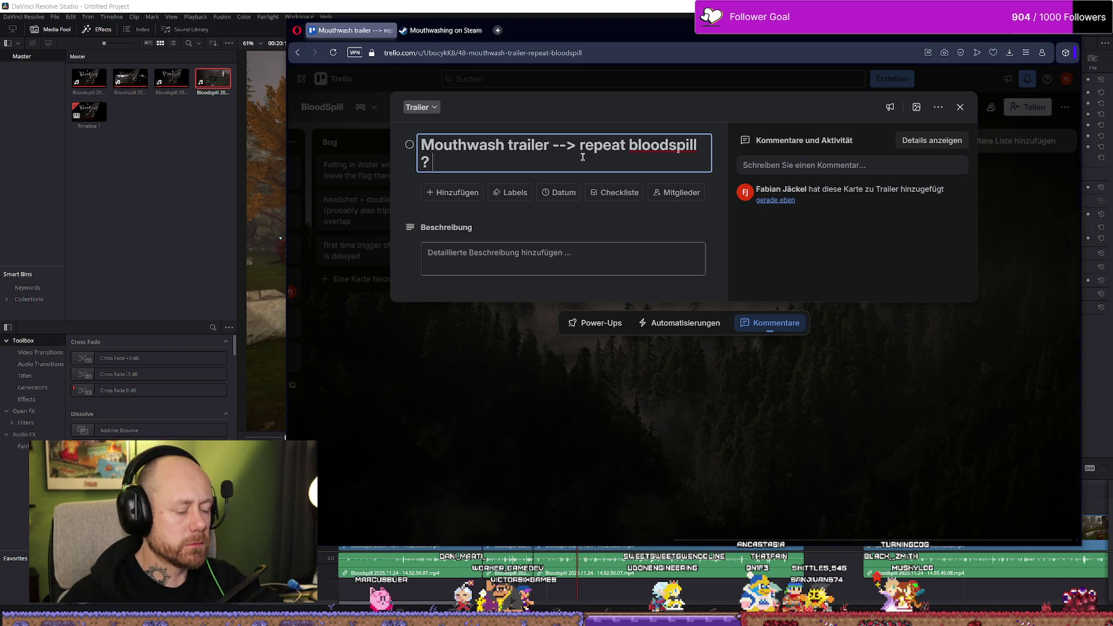
text( --> cou)
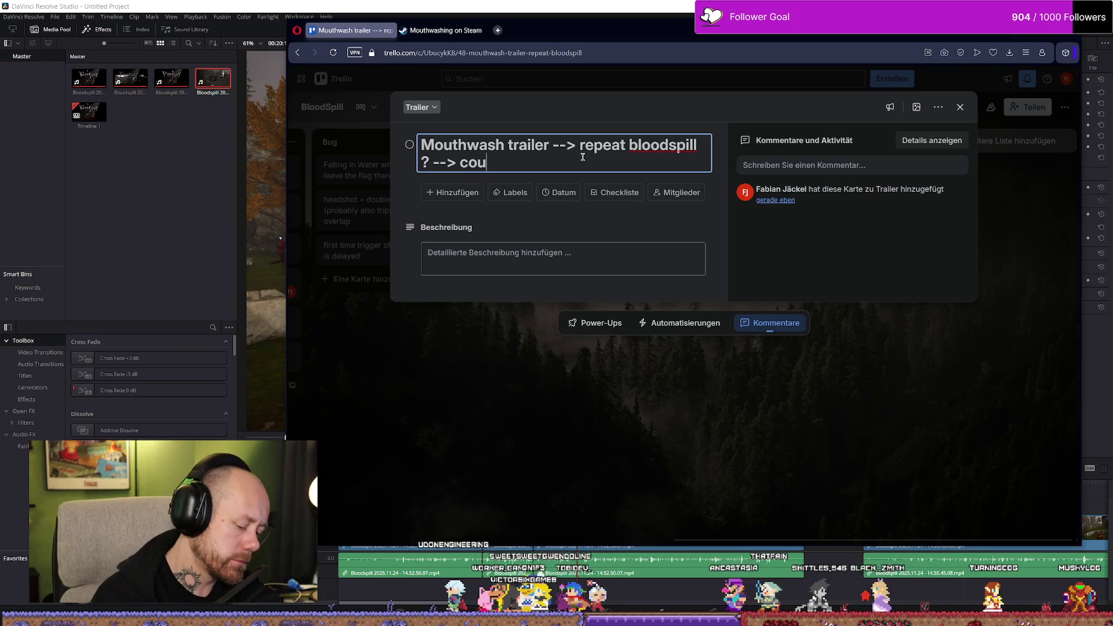
text(ld also wor)
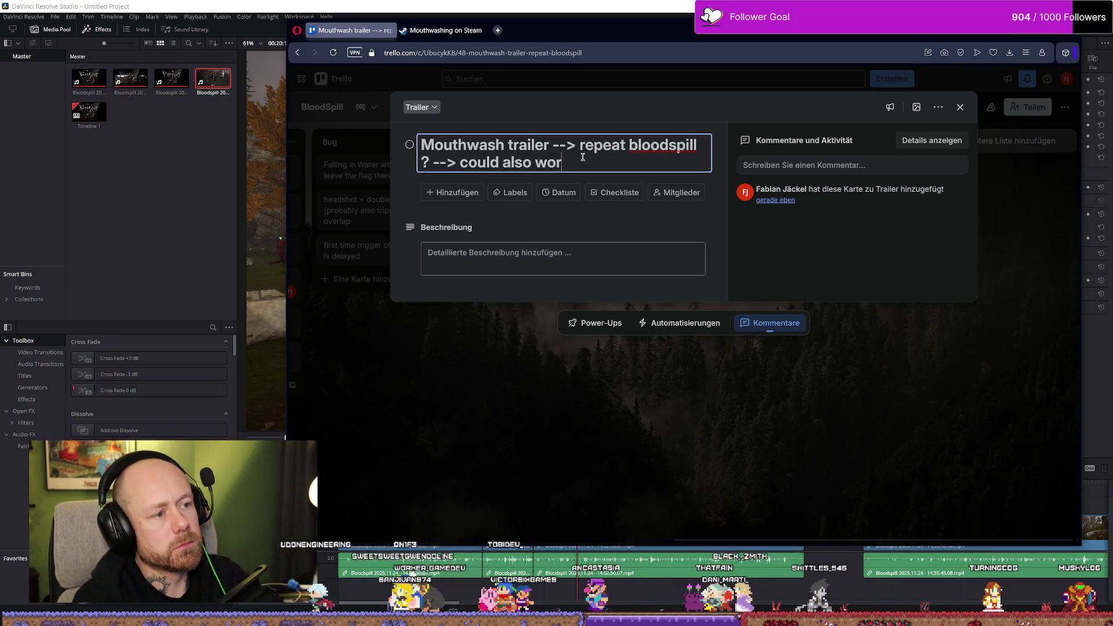
text(k with two)
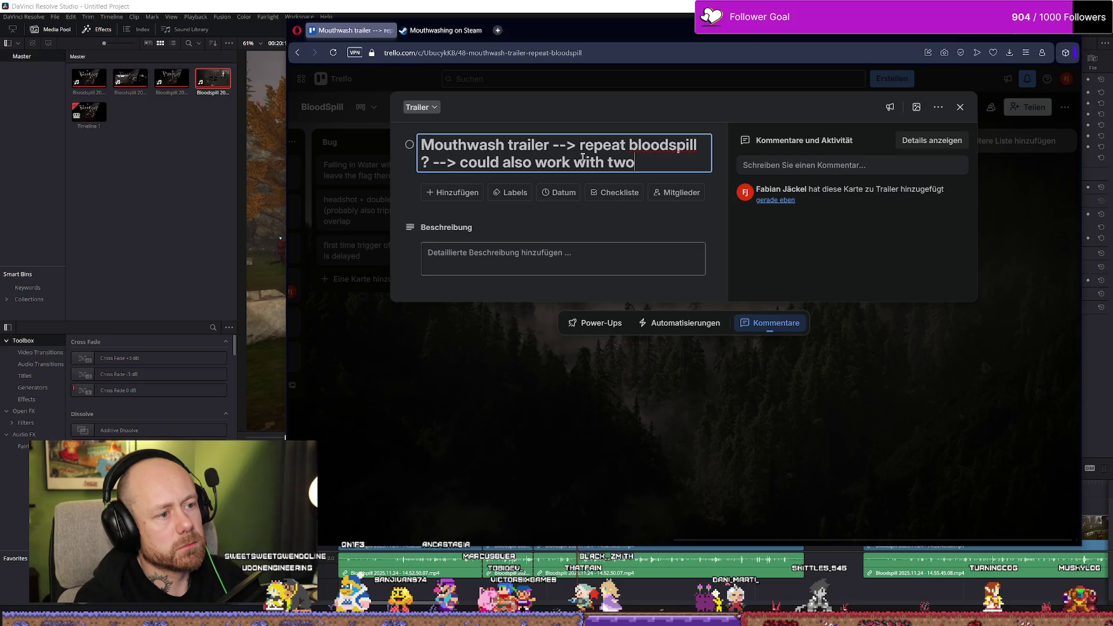
text( words -)
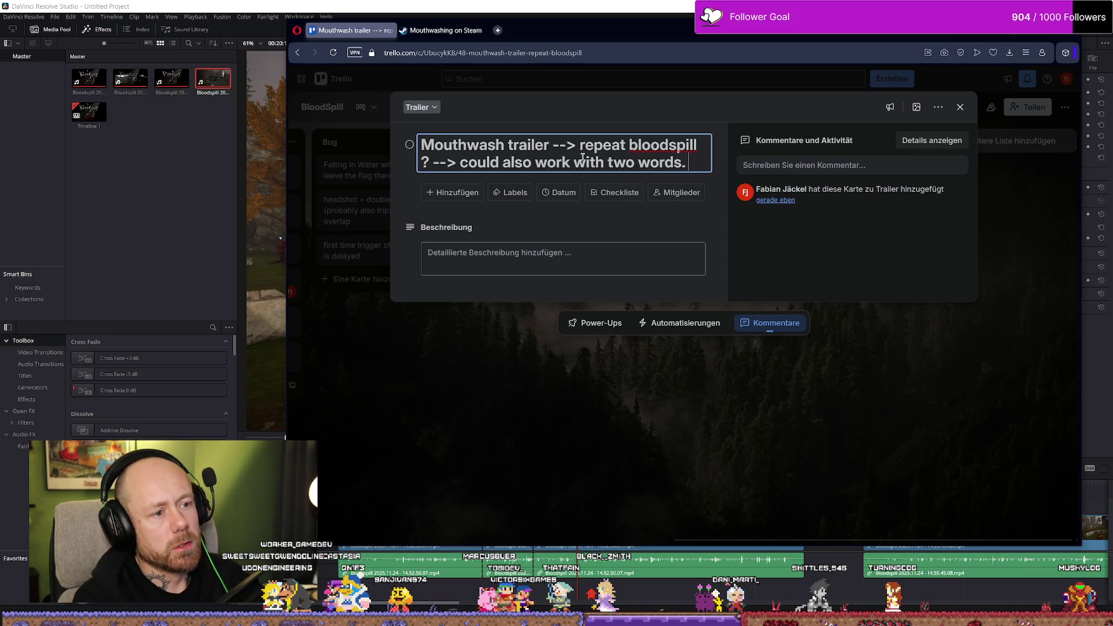
text(> b)
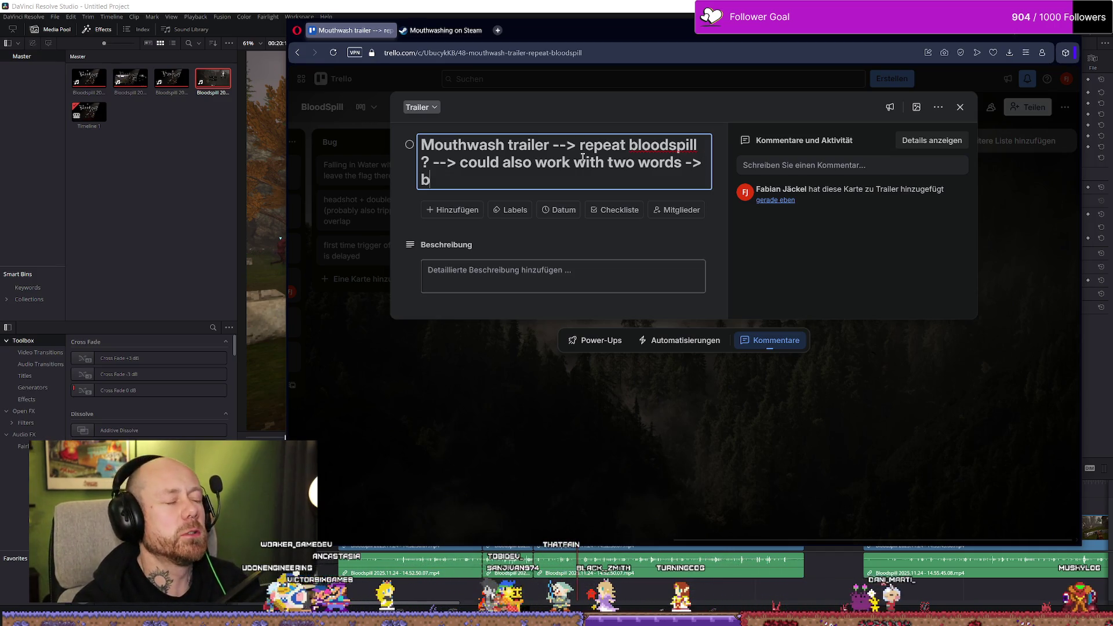
text(l)
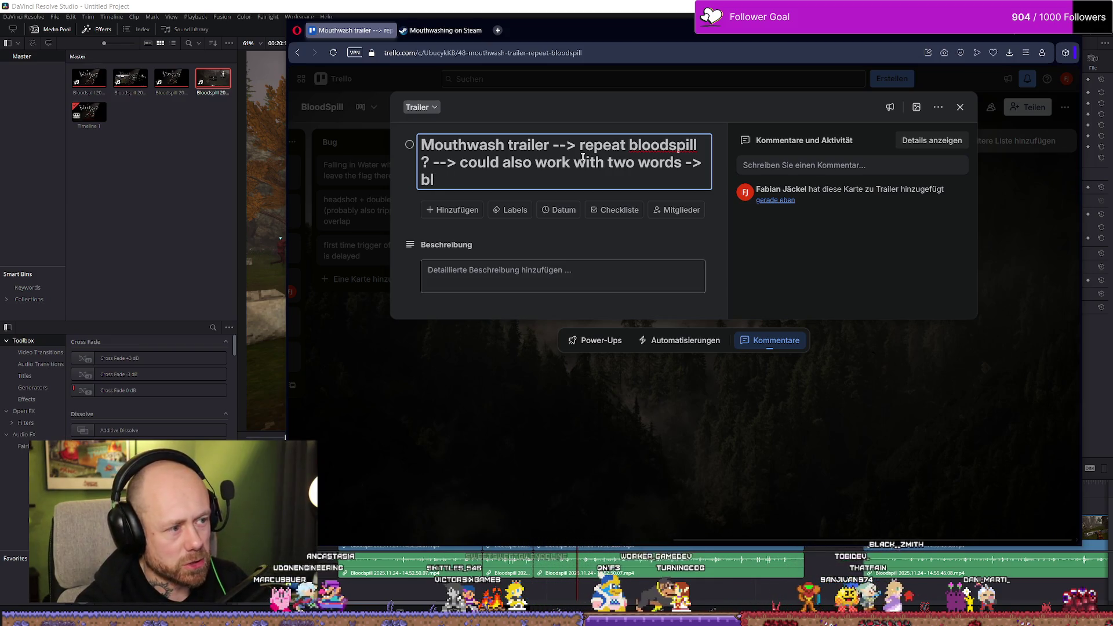
text(id)
key(BackSpace)
key(BackSpace)
text(io)
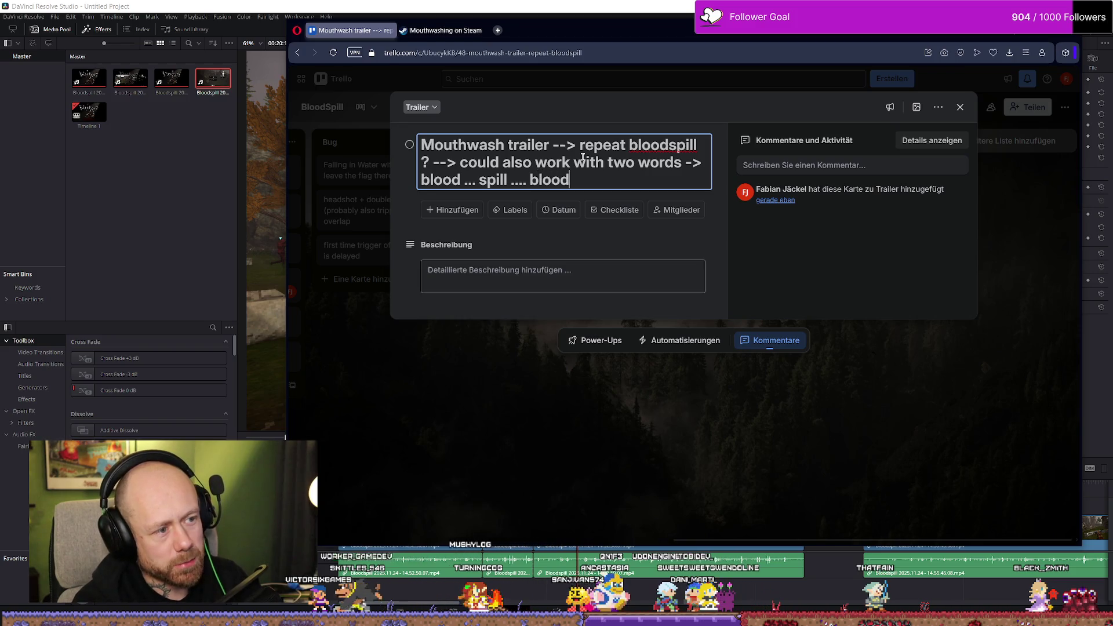
key(alt+Tab)
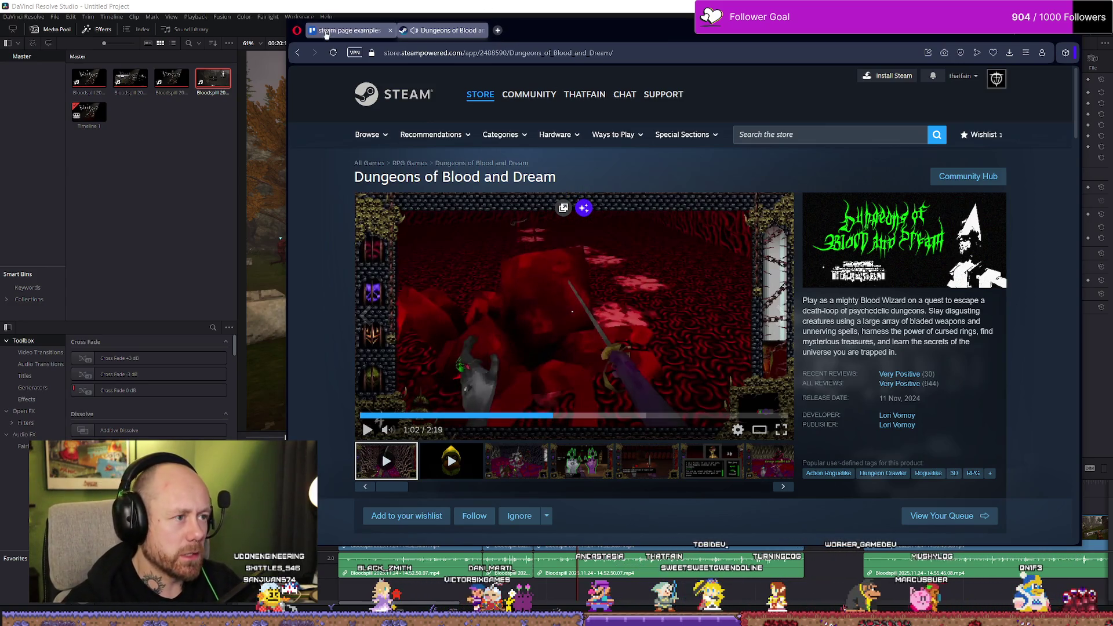
Close the open card, scroll the BloodSpill board right, and start a new card in the Trailer list
click(348, 30)
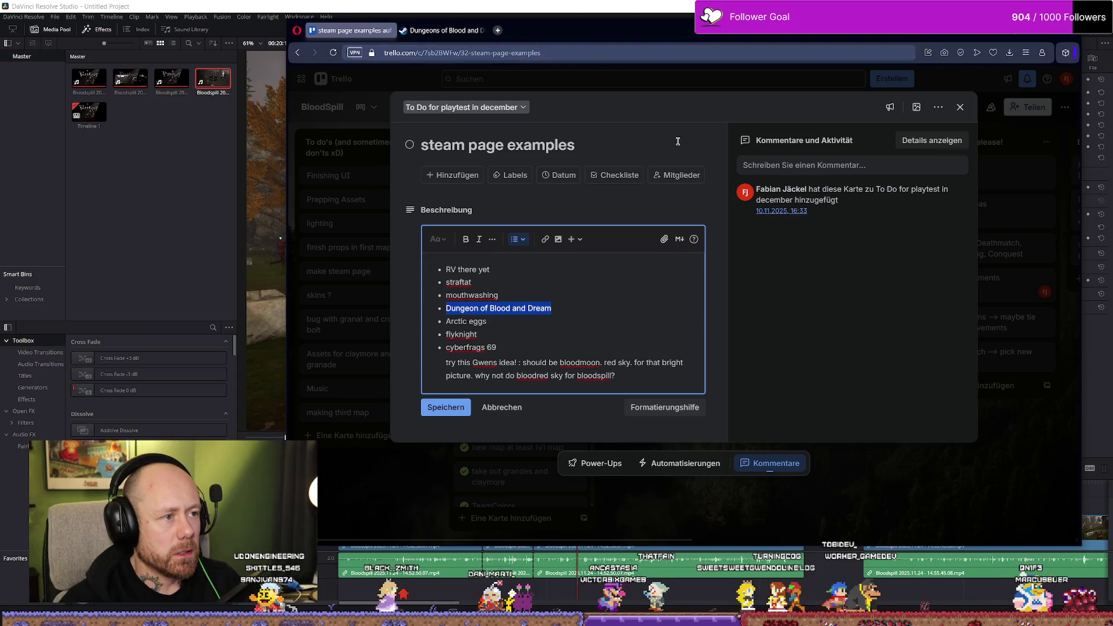
click(1019, 242)
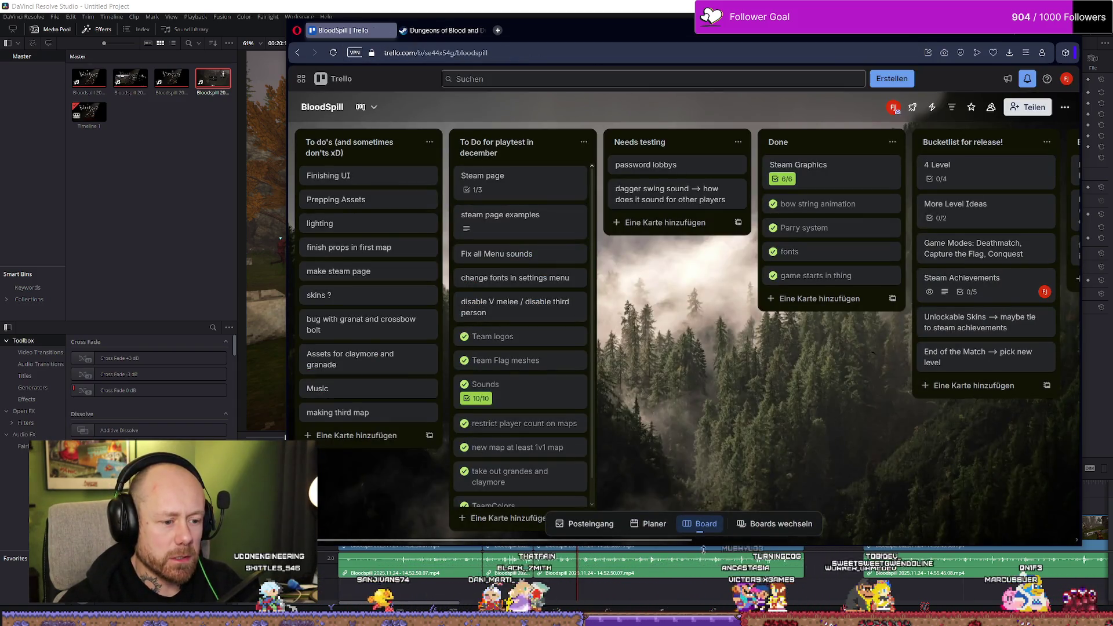
scroll(970, 242, right, 10)
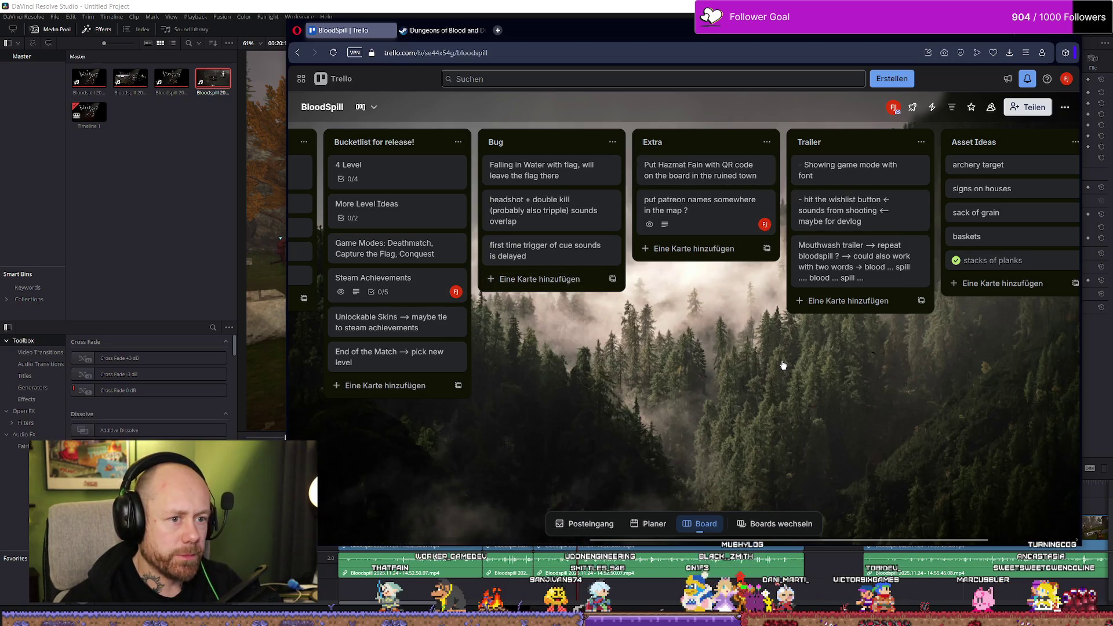
click(862, 302)
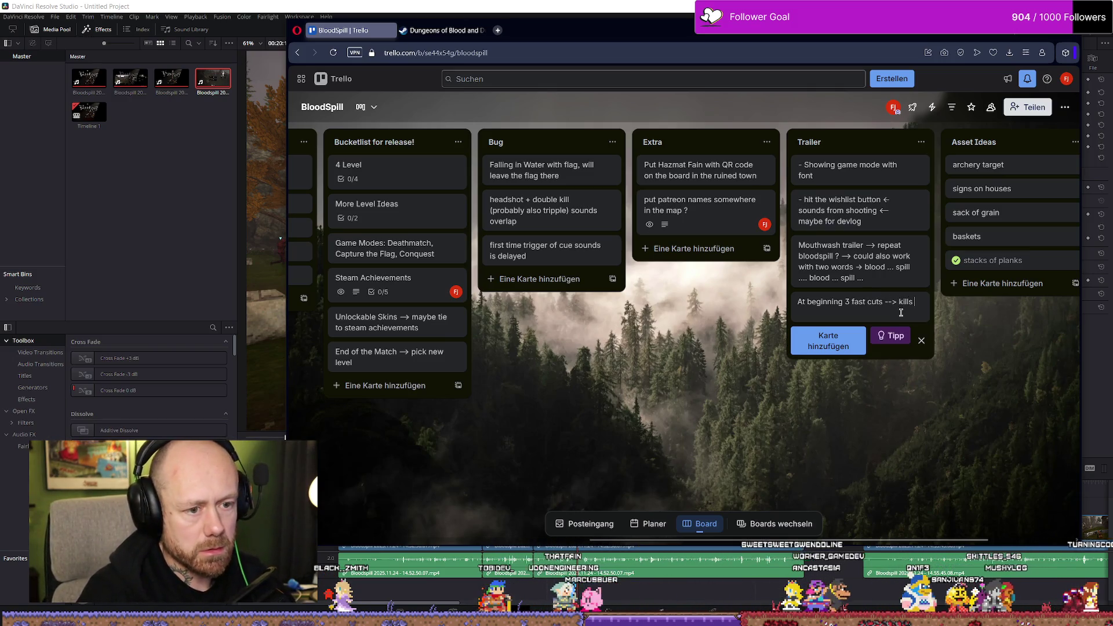
Continue the draft card: announce Bloodspill with voice, max 3 seconds, then gameplay cuts and game modes
text(what eva -->)
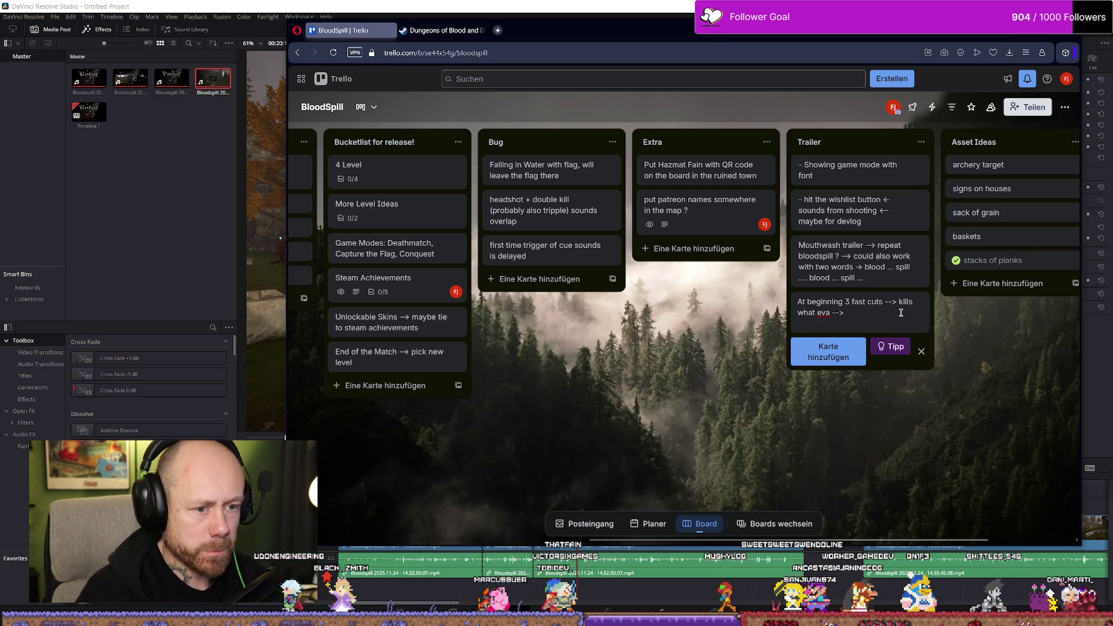
text( then Bl)
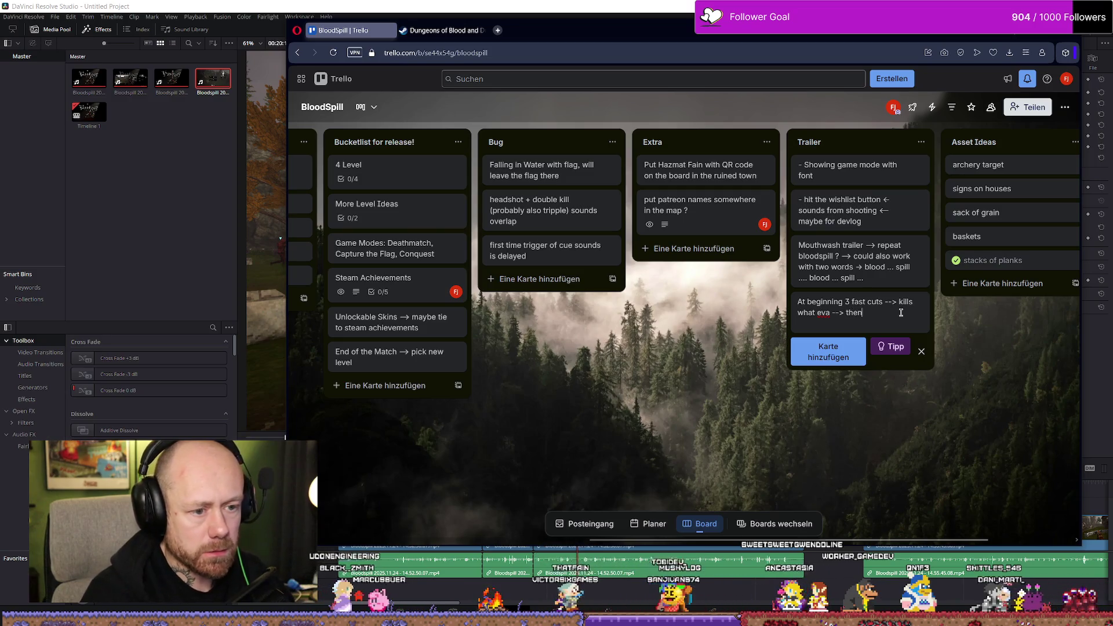
text(oodspo)
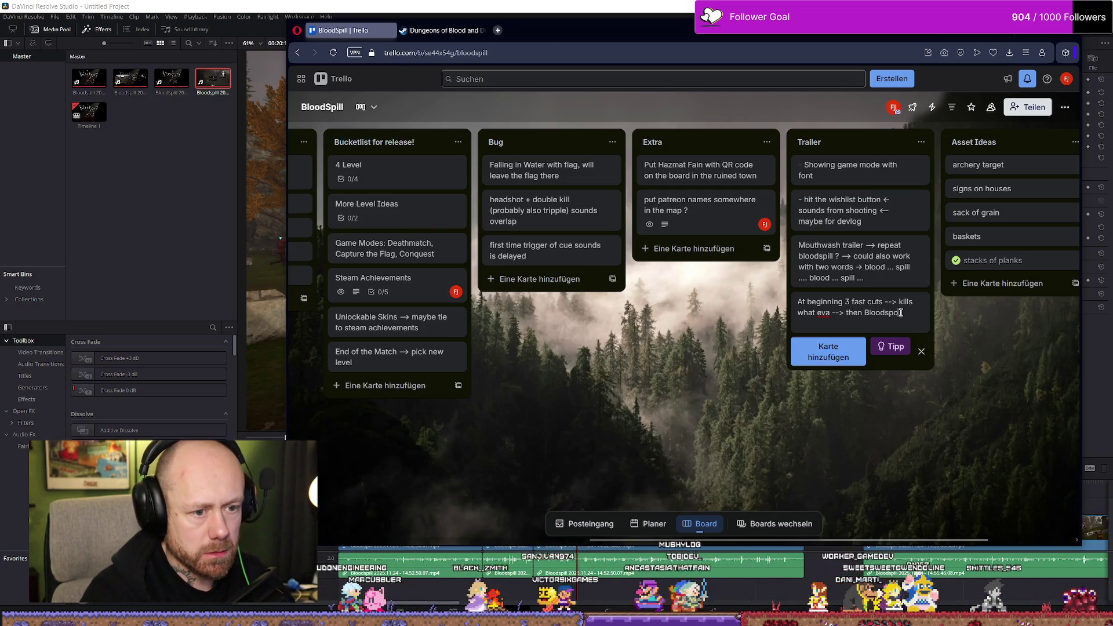
text(ill)
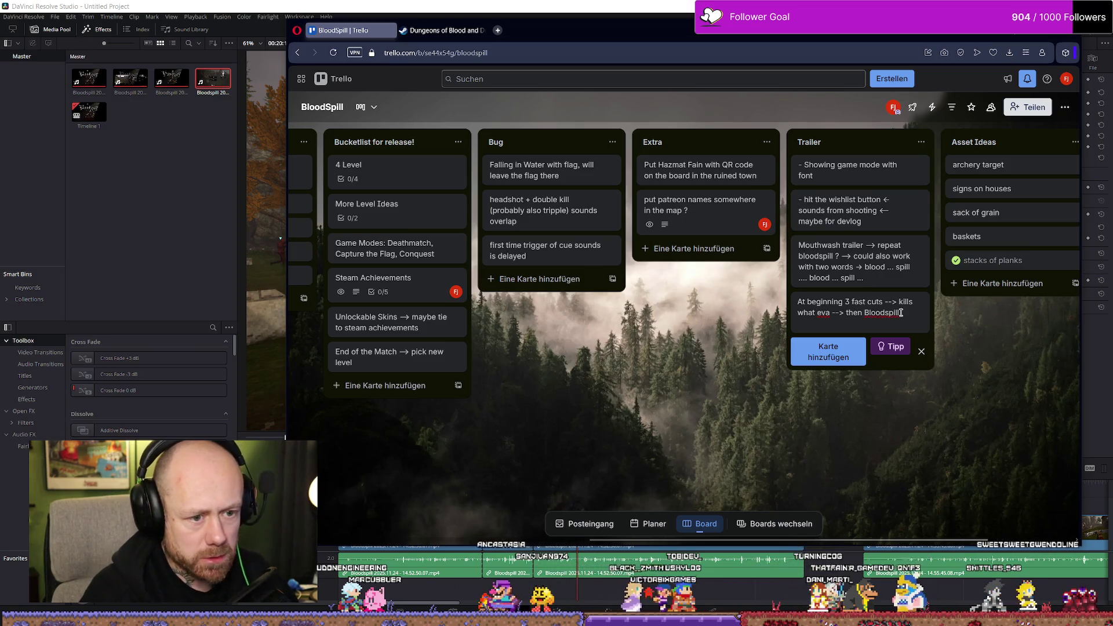
text( with)
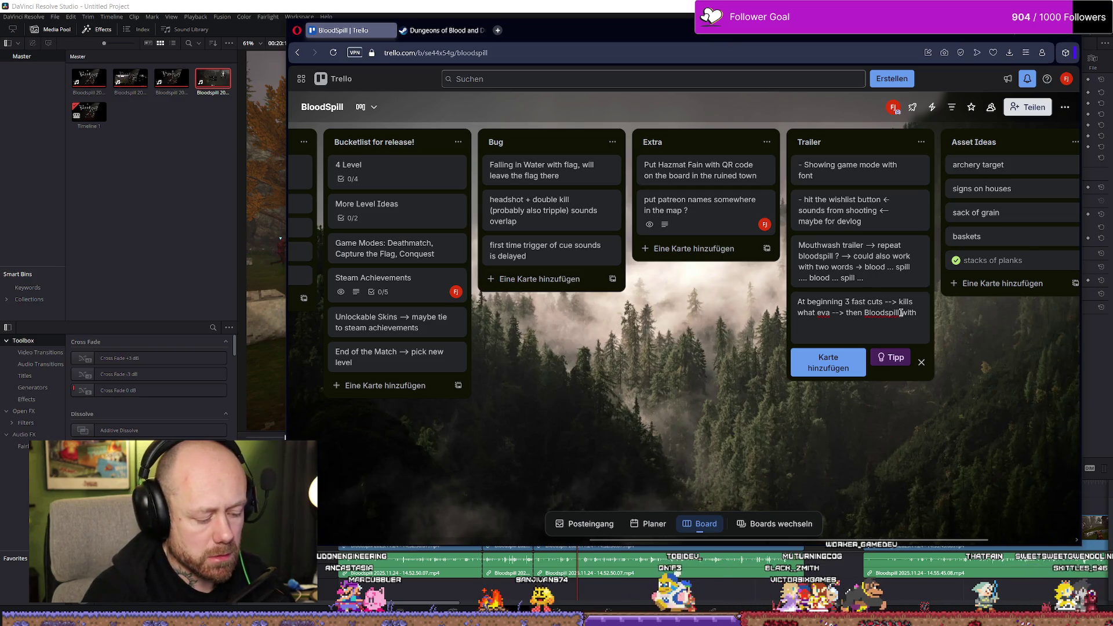
text( voice)
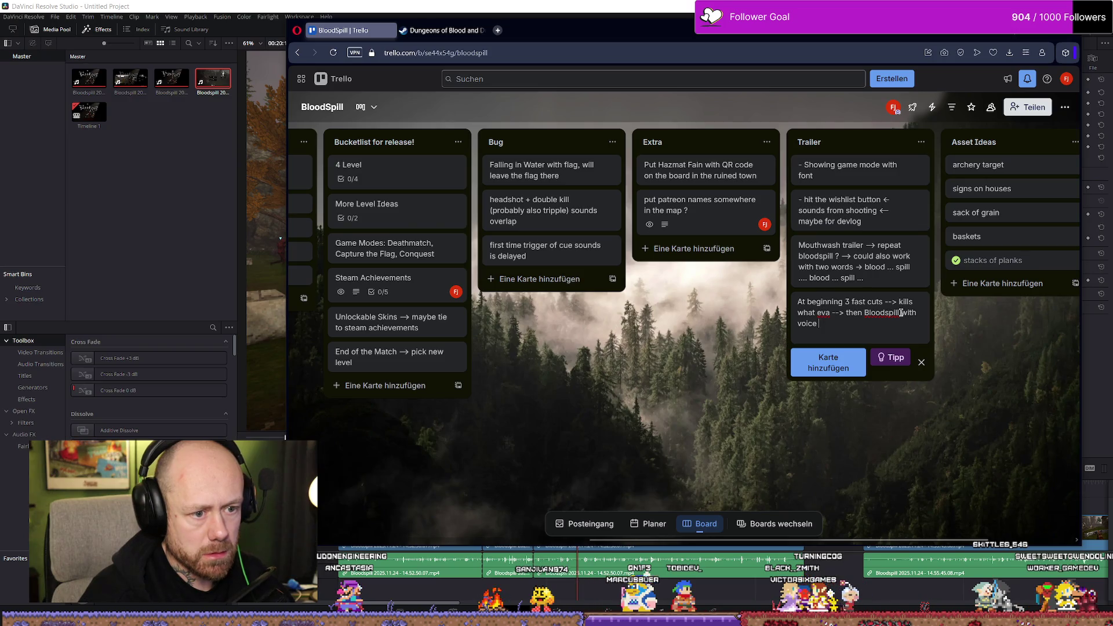
click(863, 312)
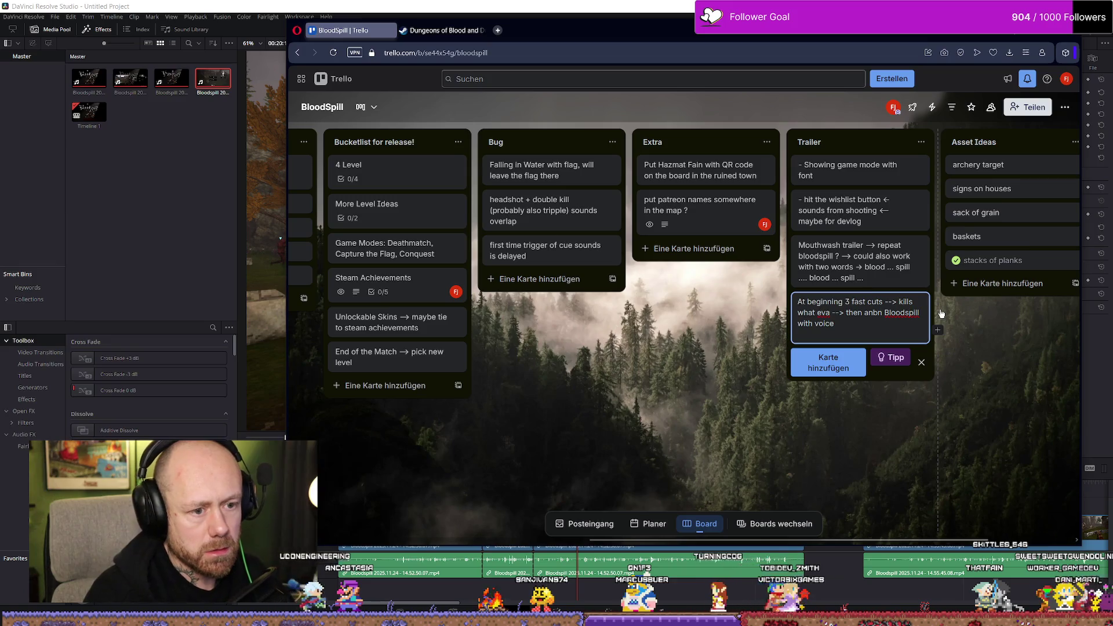
key(BackSpace)
key(BackSpace)
text(nounce)
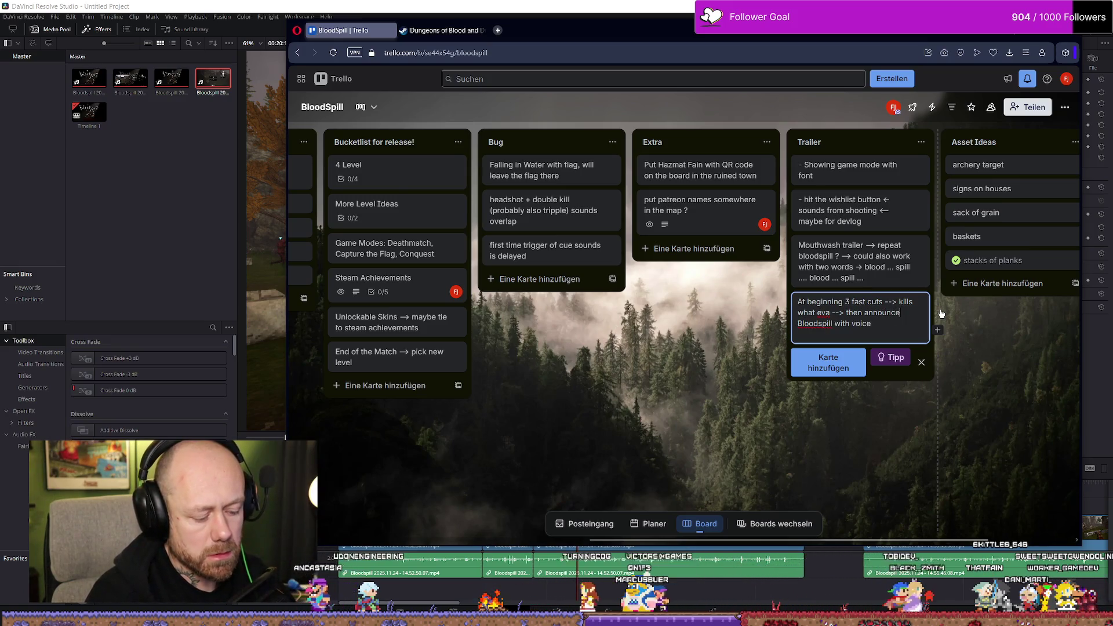
text( -->)
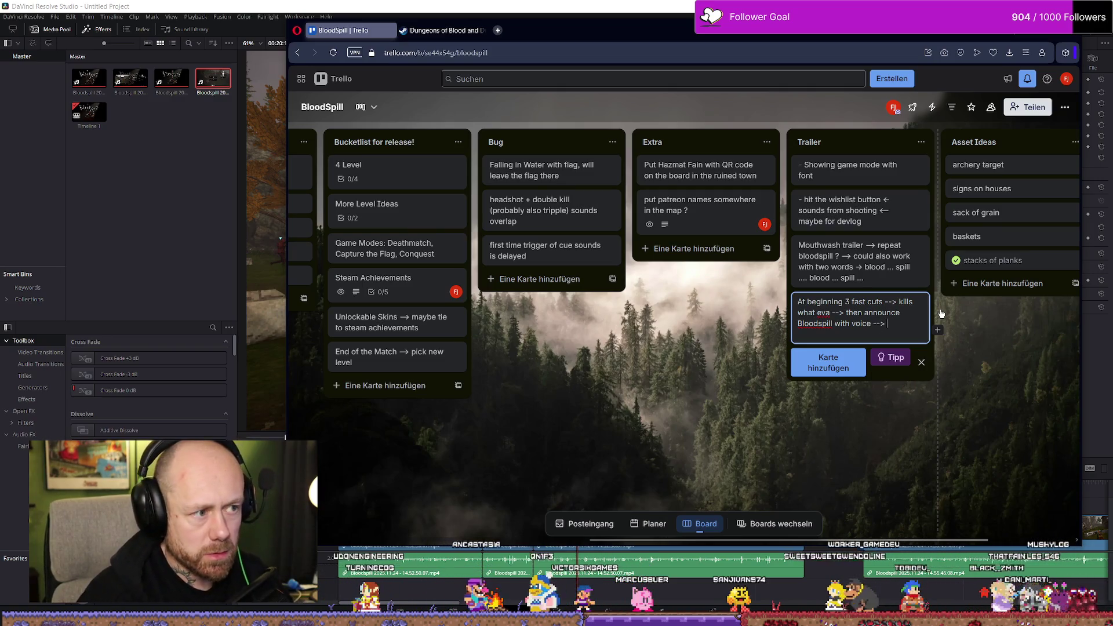
text(max)
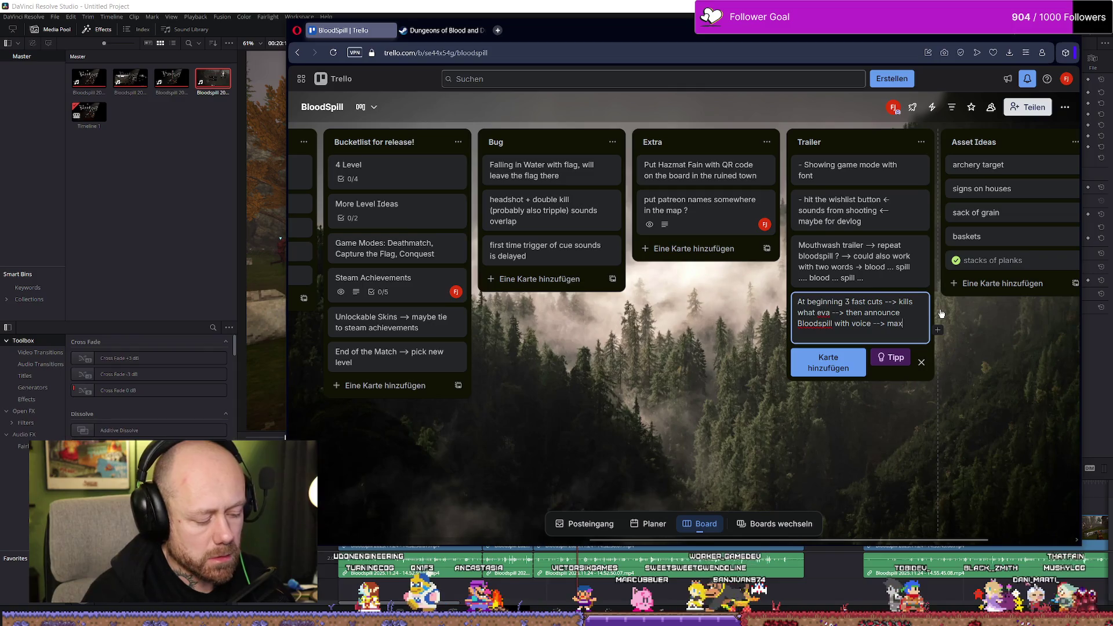
text( 3 seconds --> )
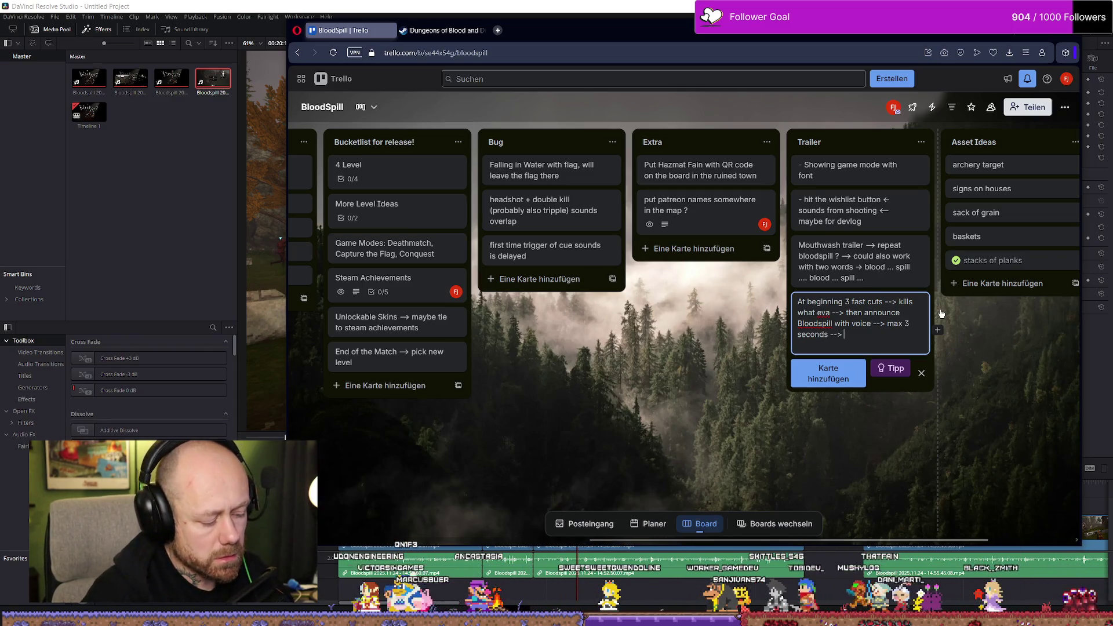
text(back to gameplay )
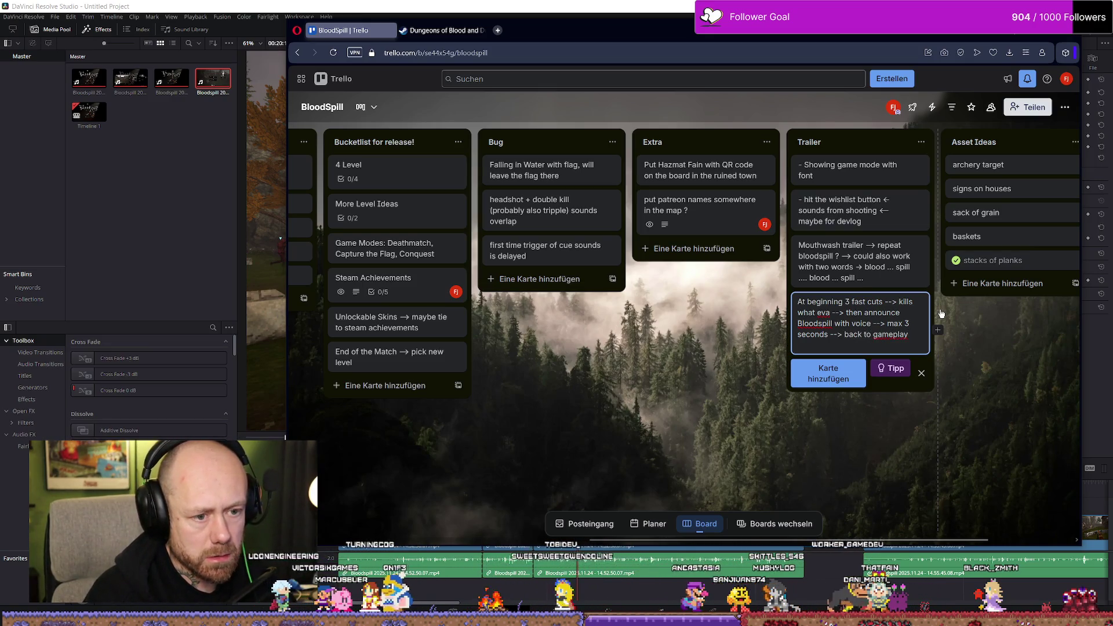
text(and f)
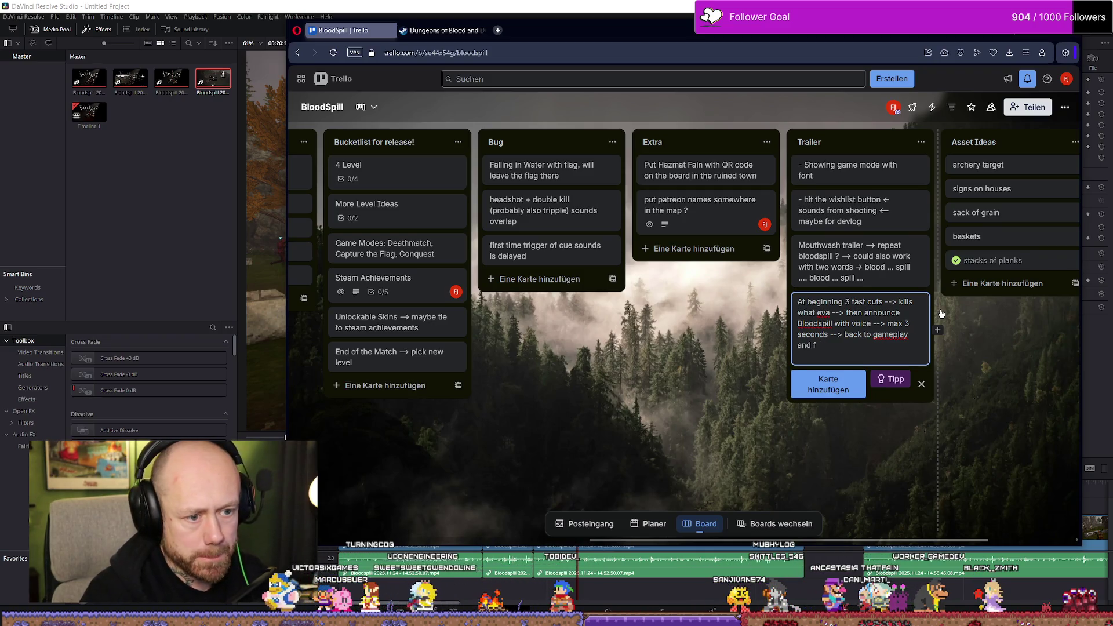
text(ast cu)
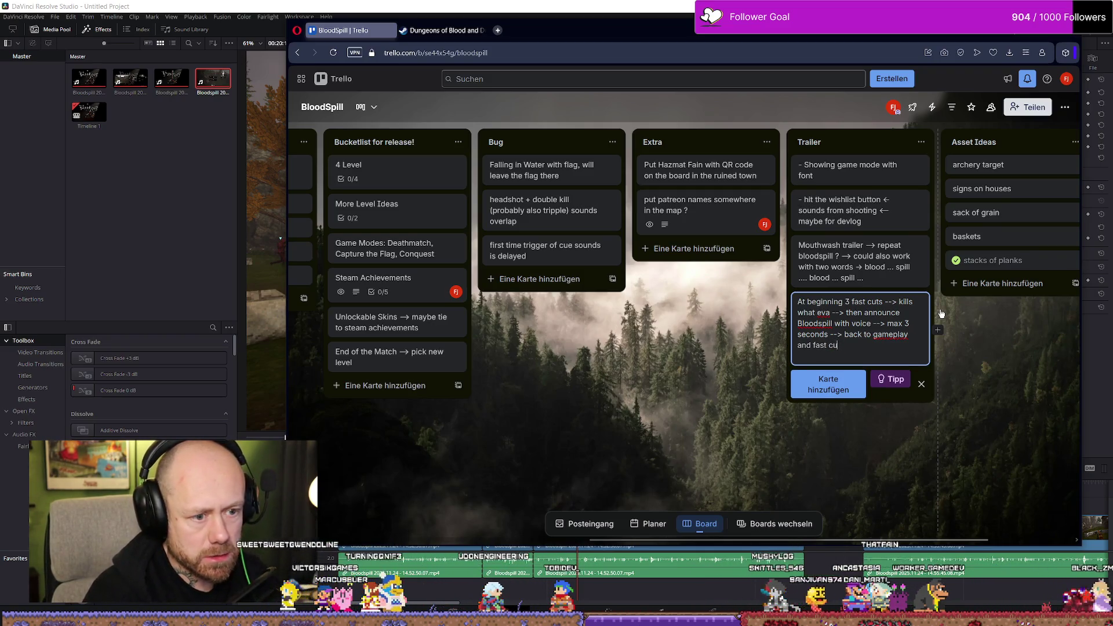
text(ts -)
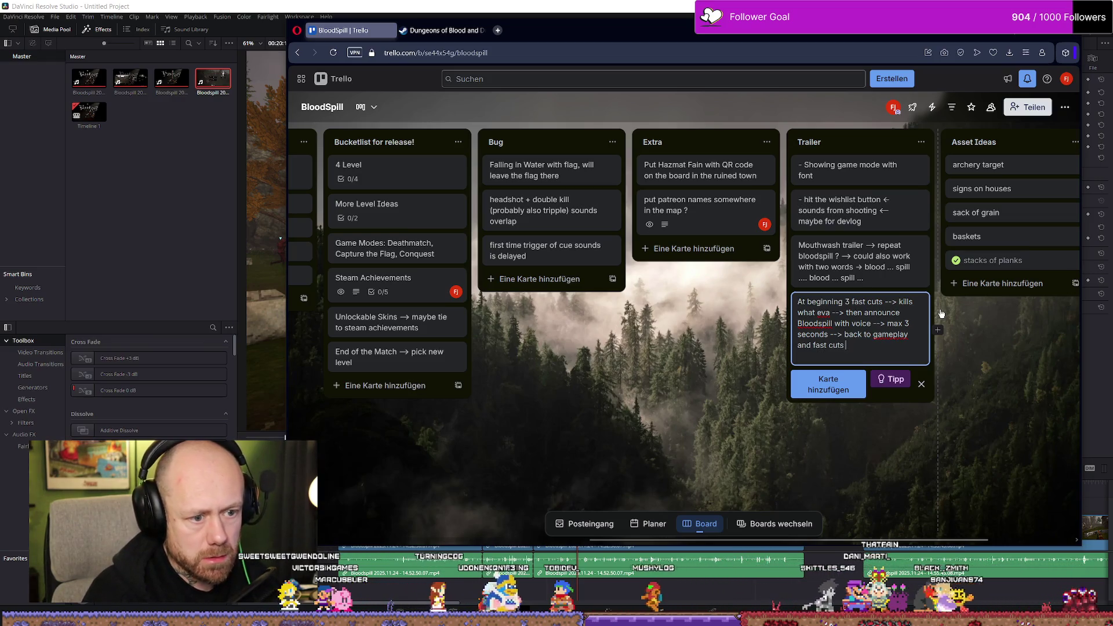
text(--)
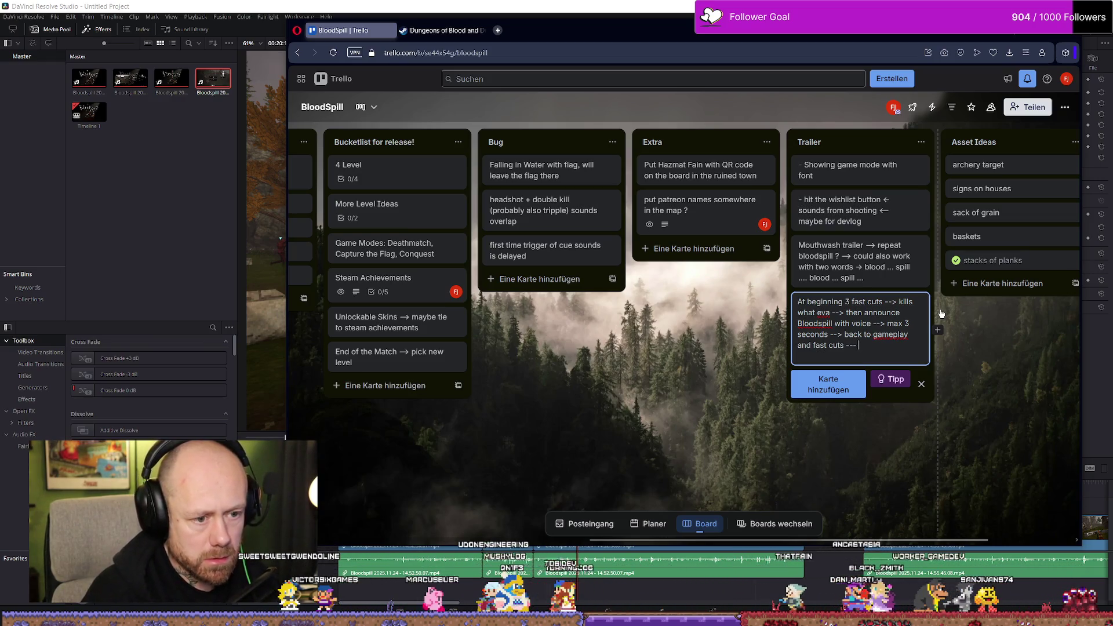
text( > showi)
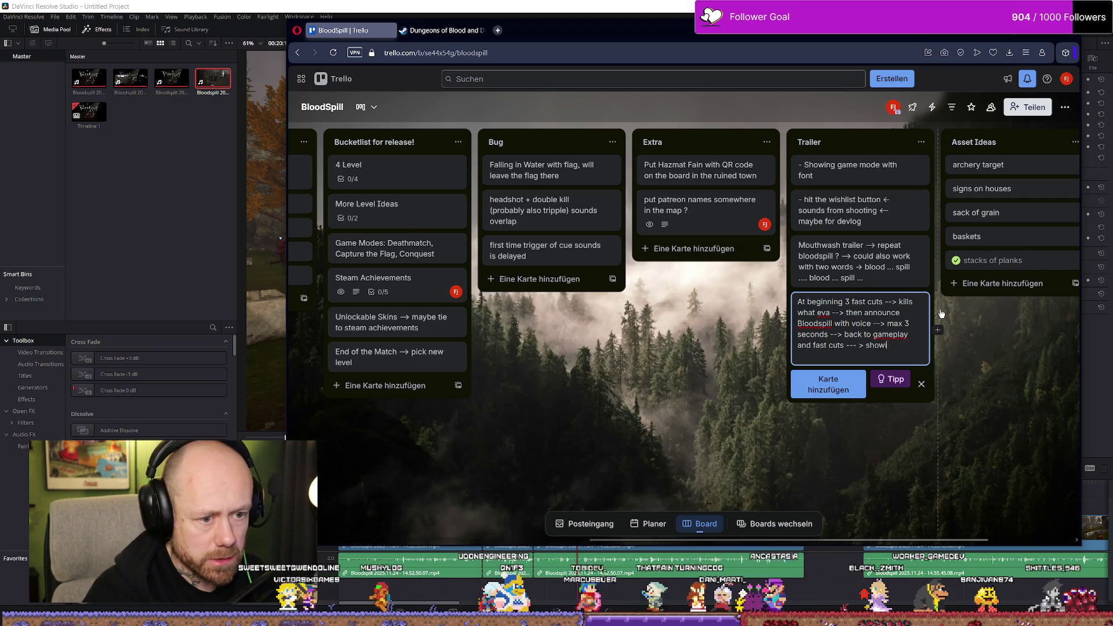
text(ng of)
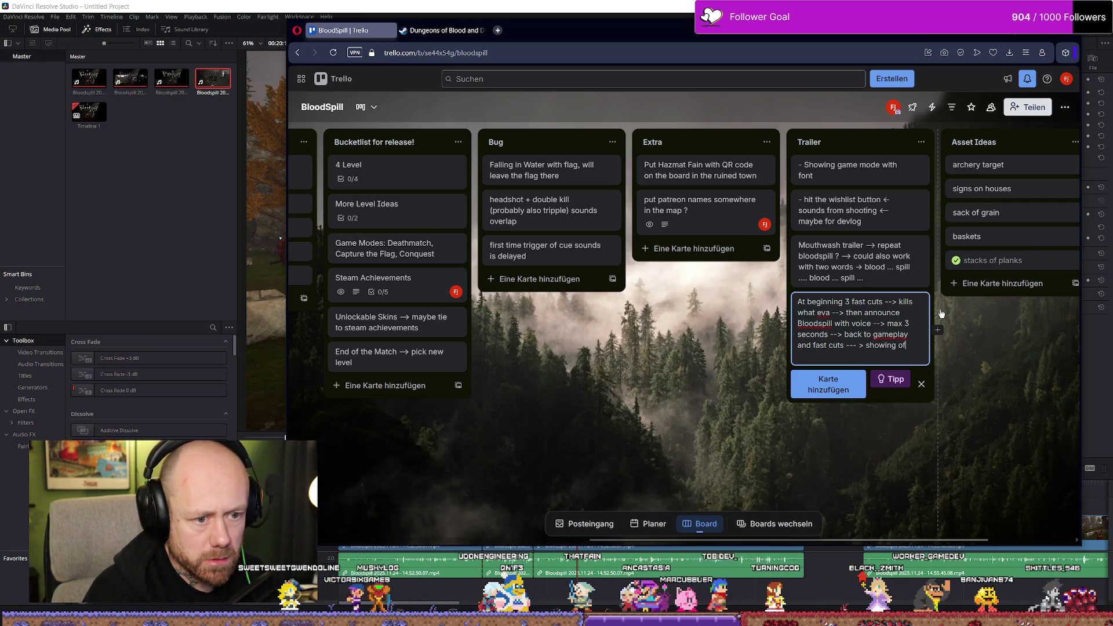
text(f f)
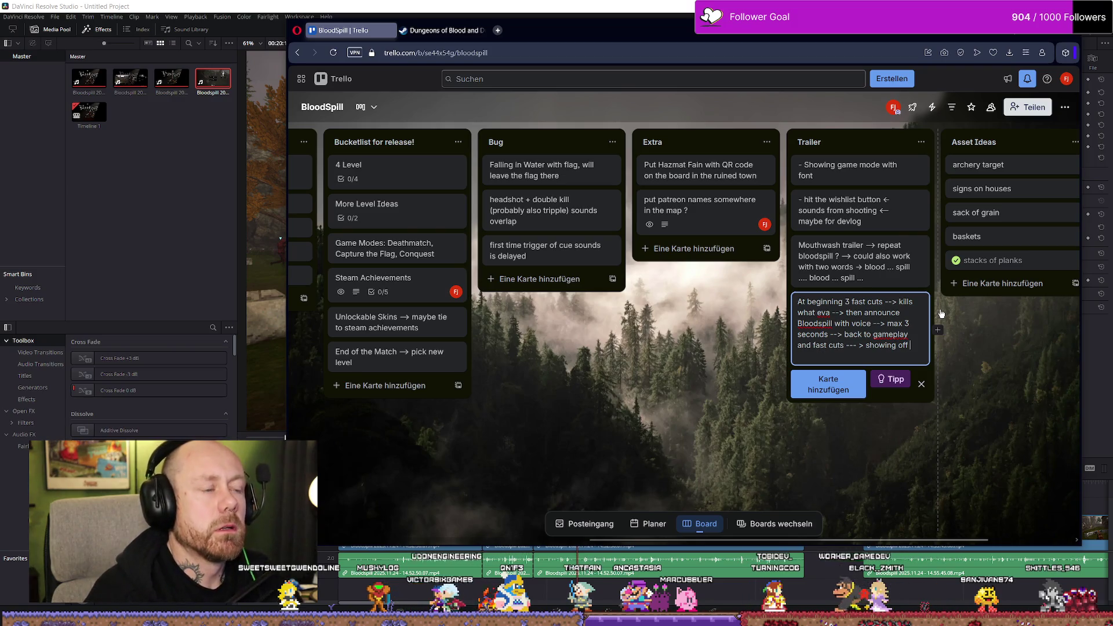
text(game modes.)
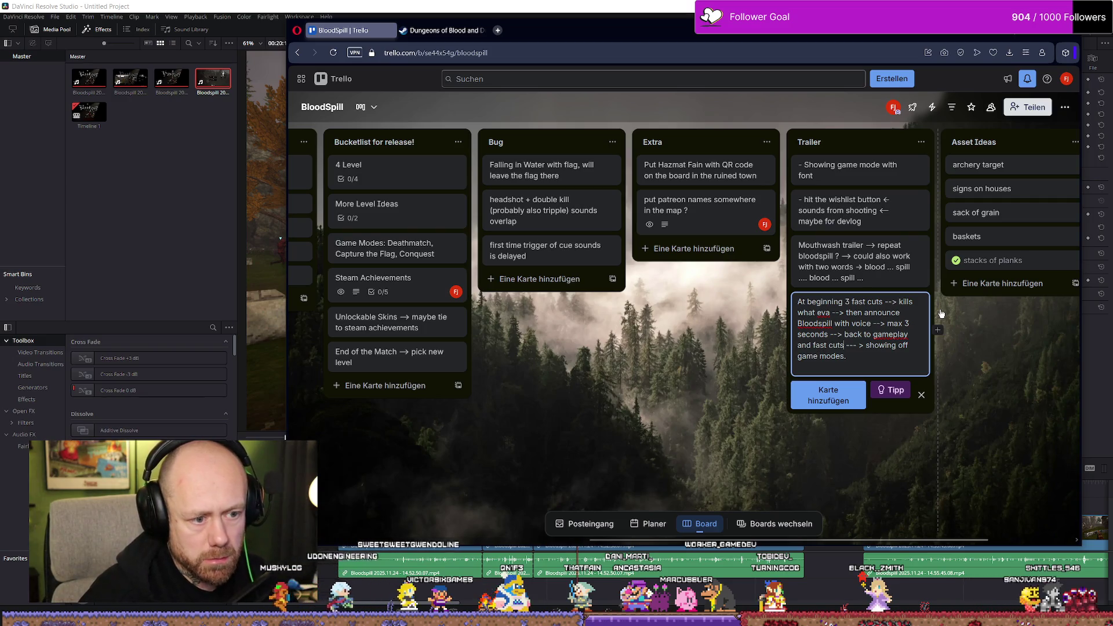
text( m,)
Add timings to the card text: 3-second fast cuts, 15-second gameplay, 5-10-second game modes
key(BackSpace)
text(ax)
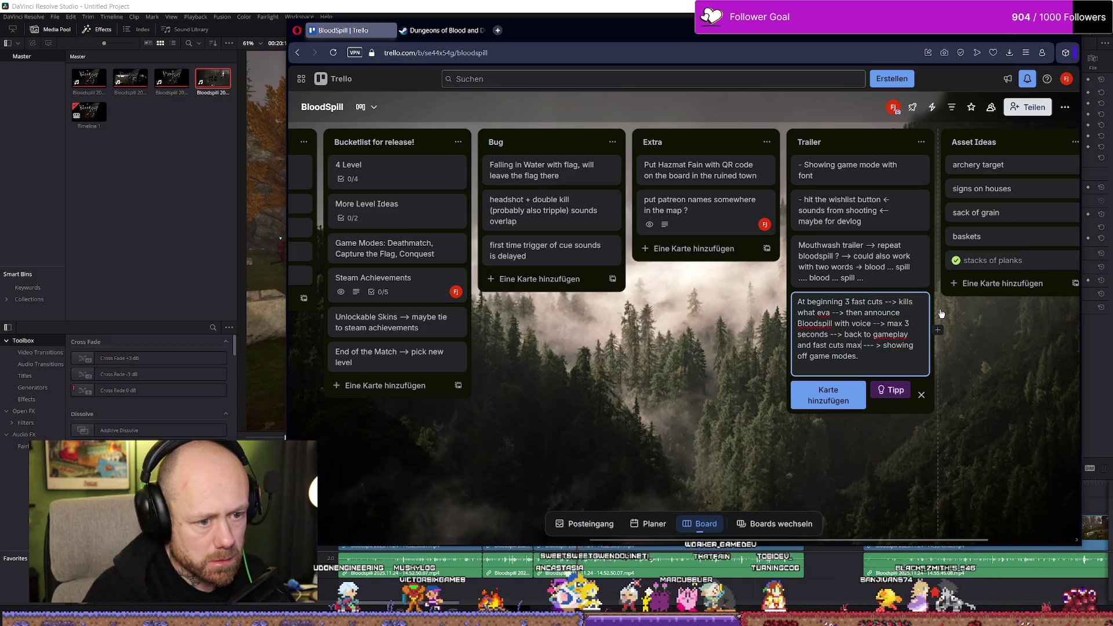
text( 15sec)
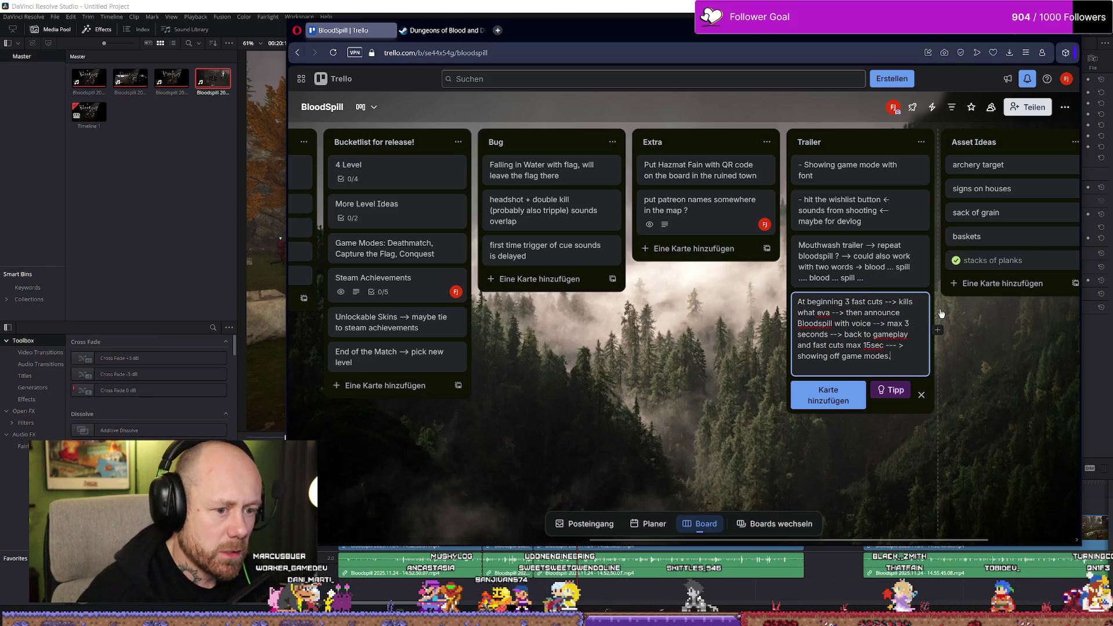
text((5))
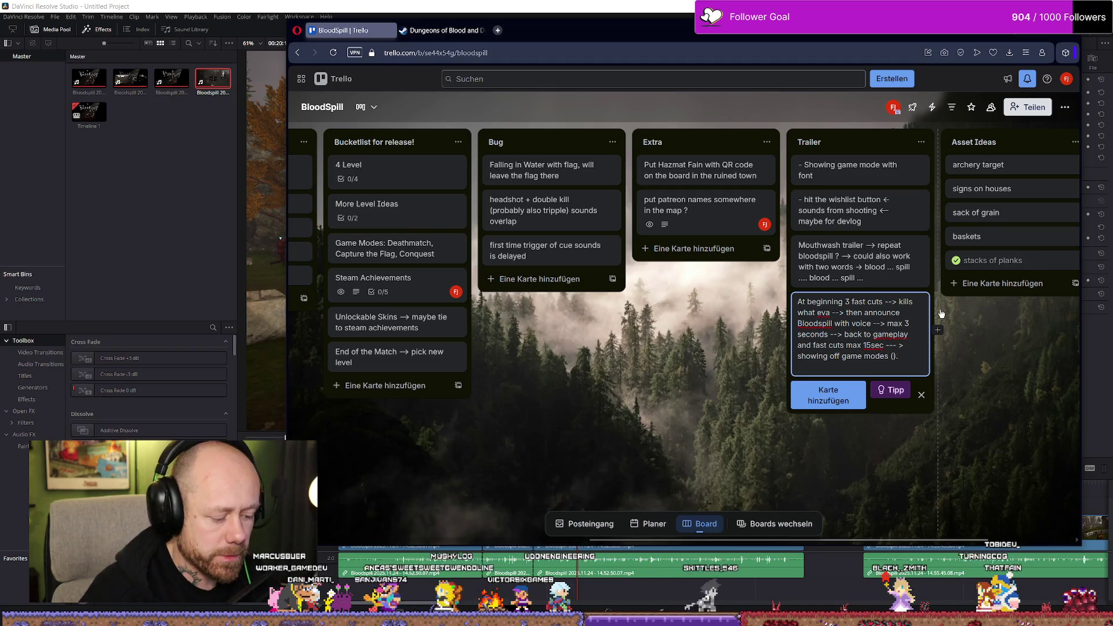
text( sec max)
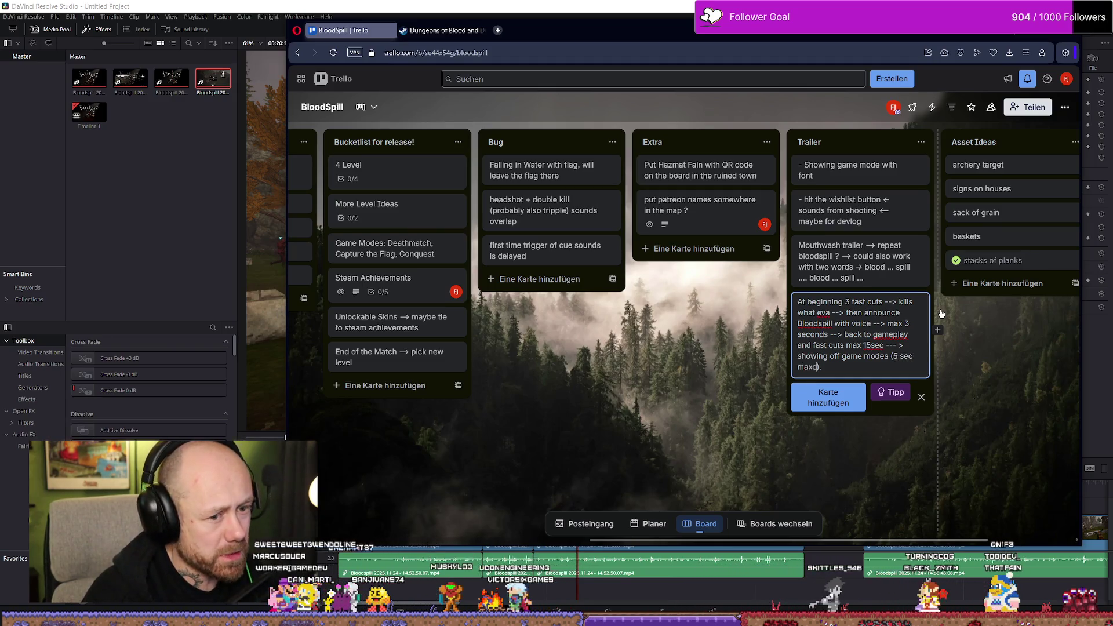
text( ?)
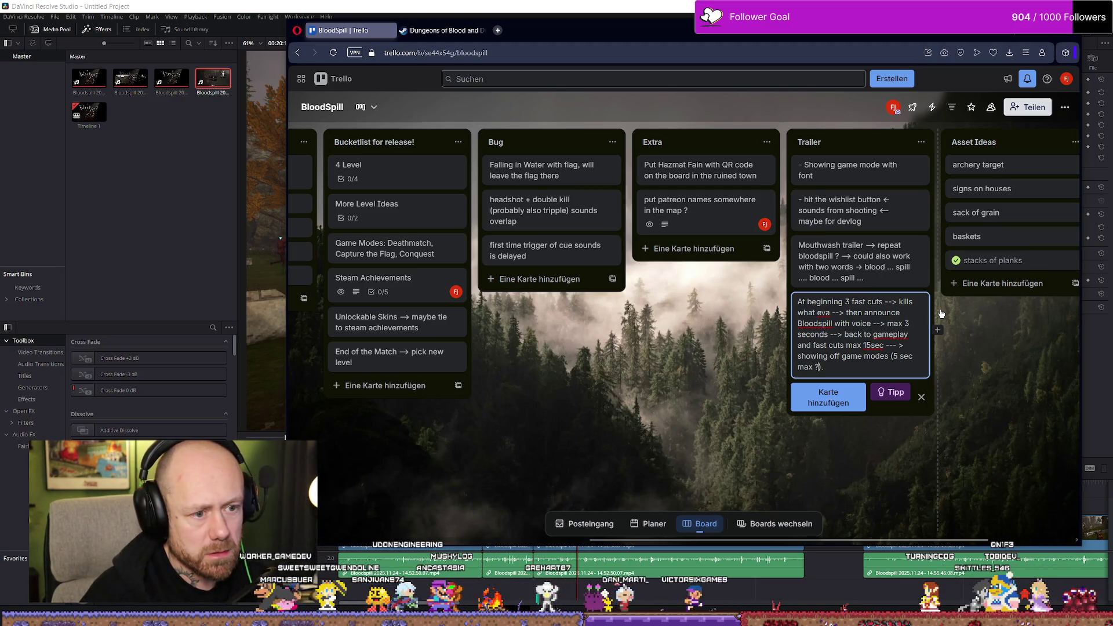
click(849, 326)
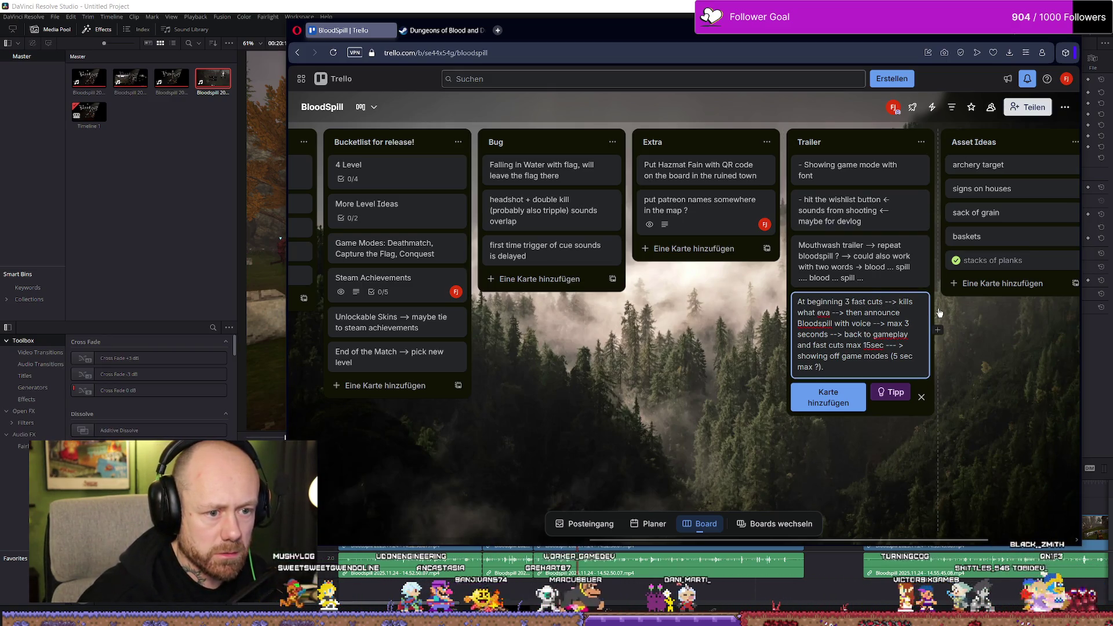
text((3sec)
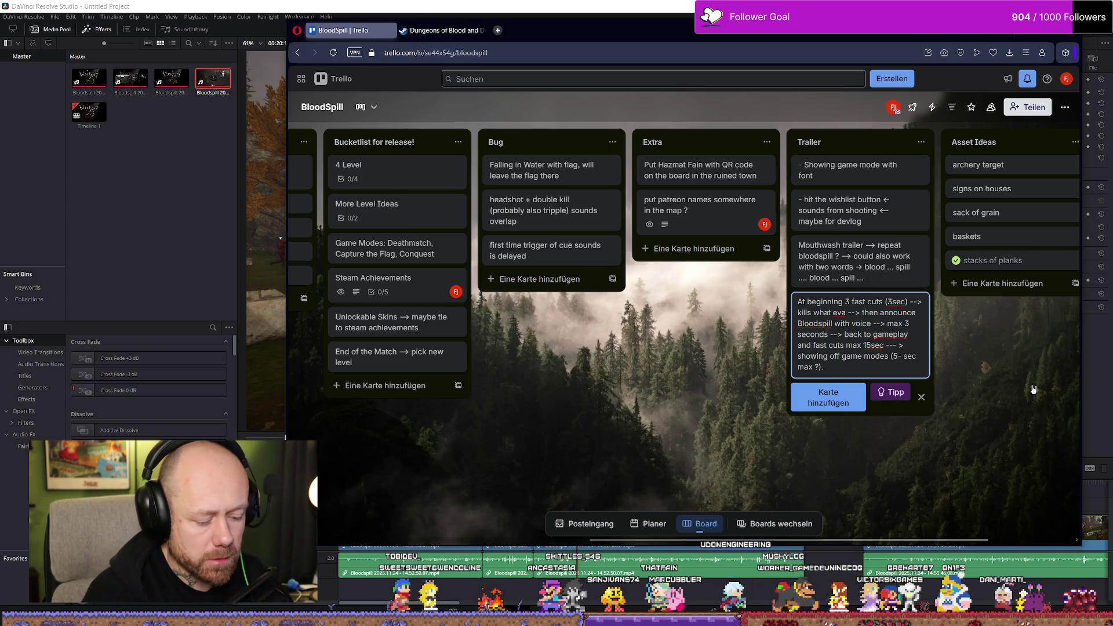
text(10)
key(End)
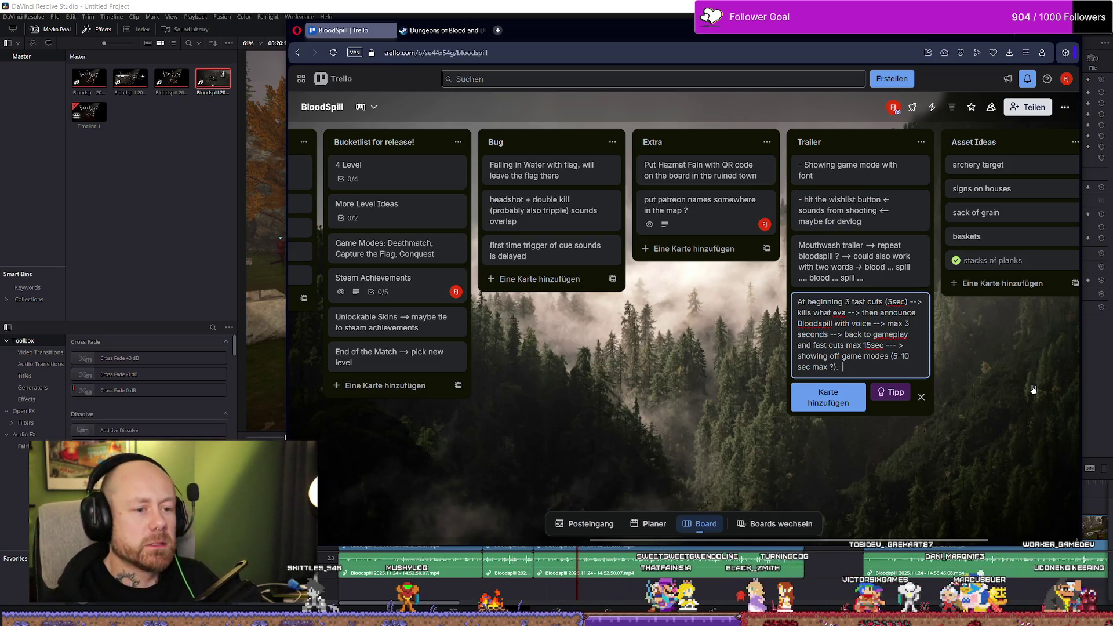
click(847, 303)
text(3)
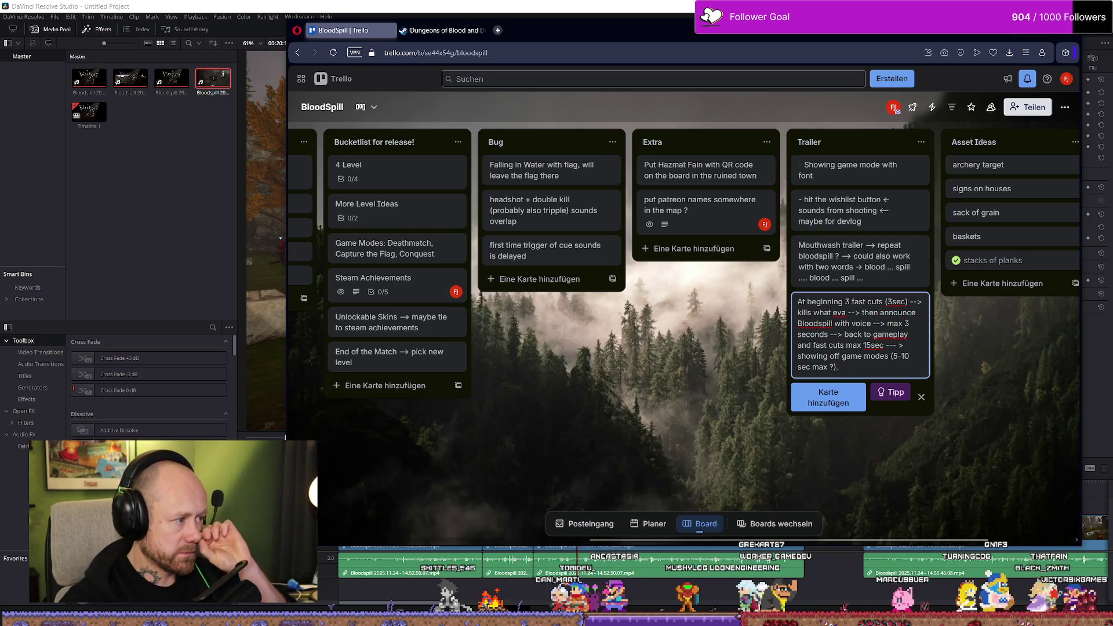
Save the trailer plan as a new card in the Trailer list
key(alt+Tab)
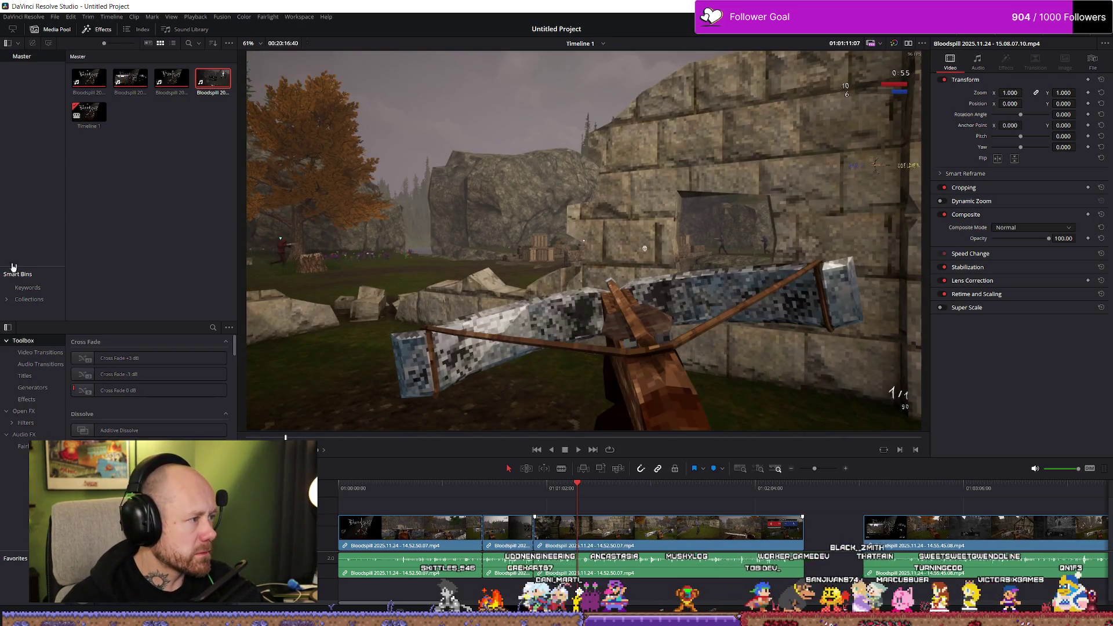
key(alt+Tab)
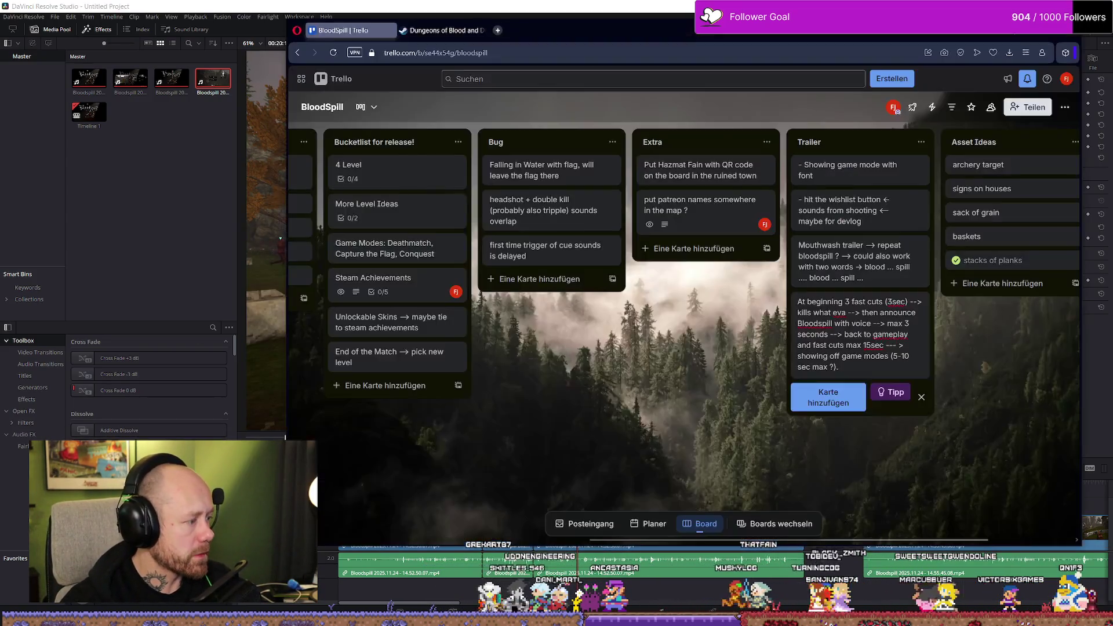
click(714, 387)
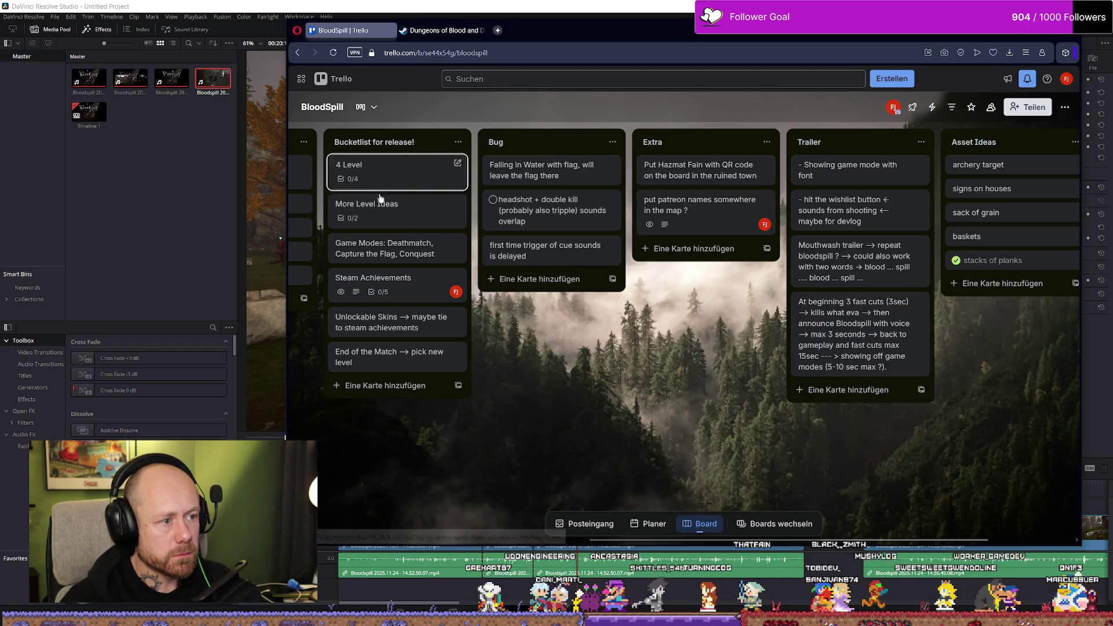
Scroll left to the To Do for playtest in december list and open the steam page examples card's description
drag(649, 543, 479, 541)
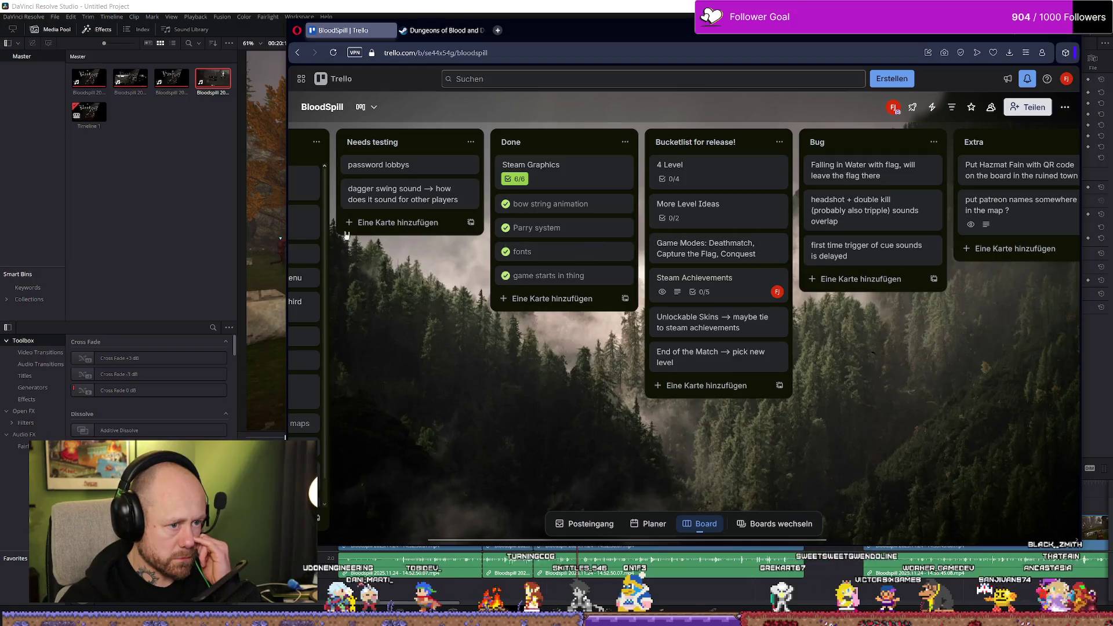
drag(528, 540, 417, 541)
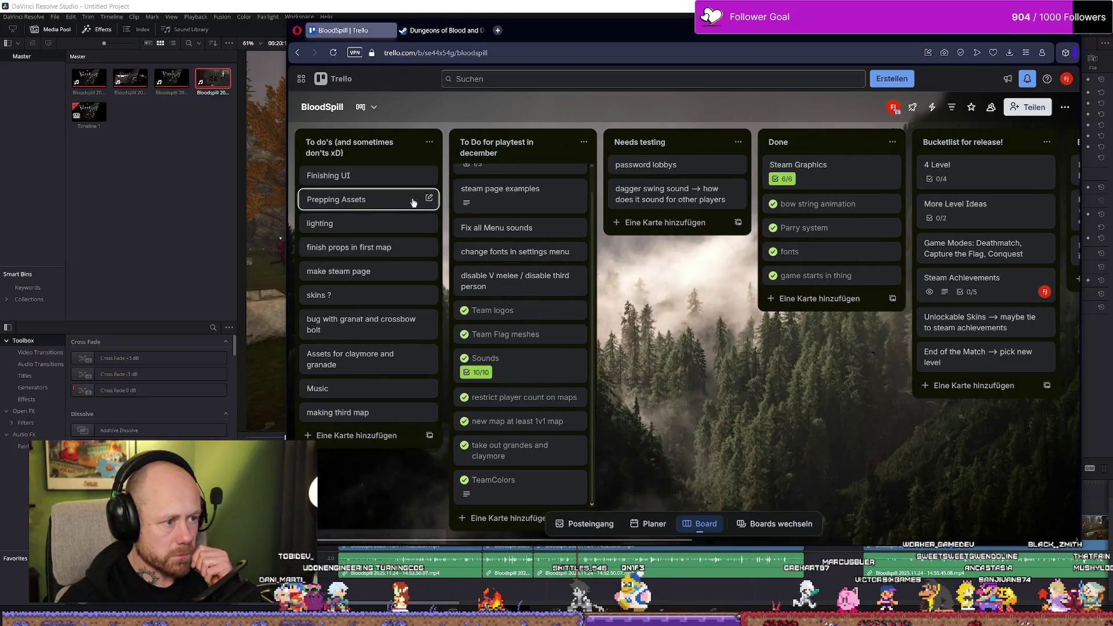
click(538, 235)
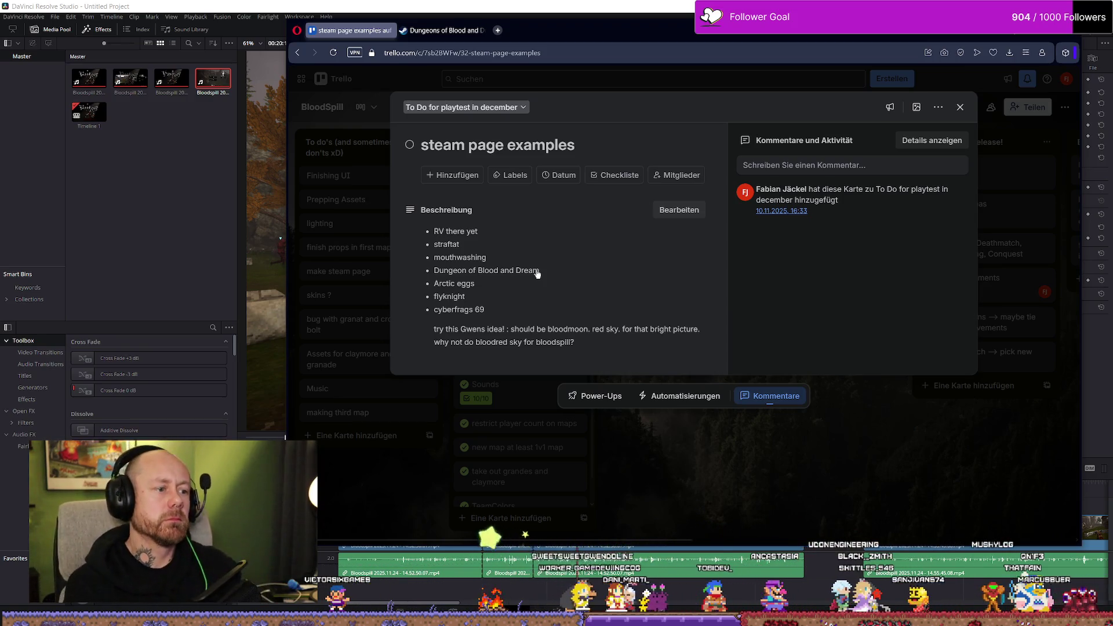
click(513, 291)
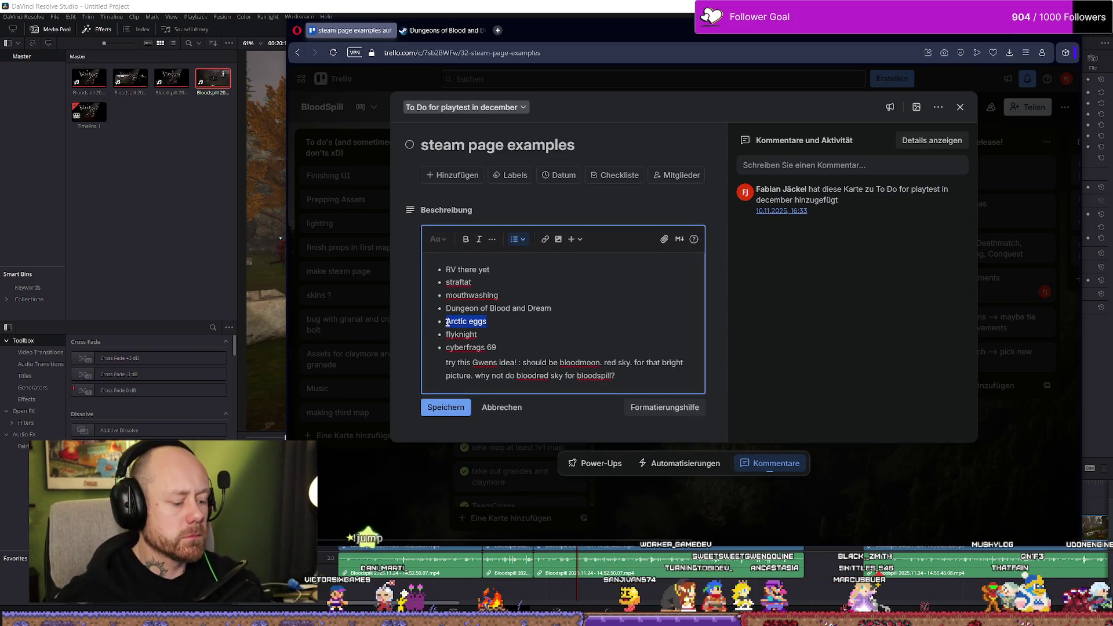
Search the Steam store for the pasted name 'Arctic Eggs' and open its page
click(450, 34)
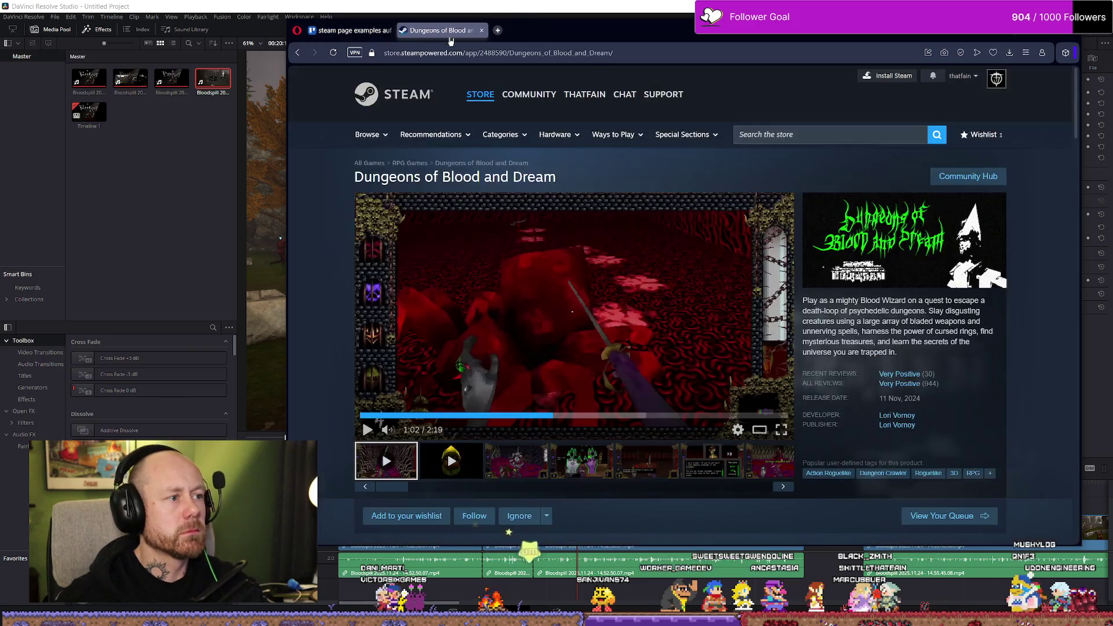
click(828, 135)
text(Arctic eggs)
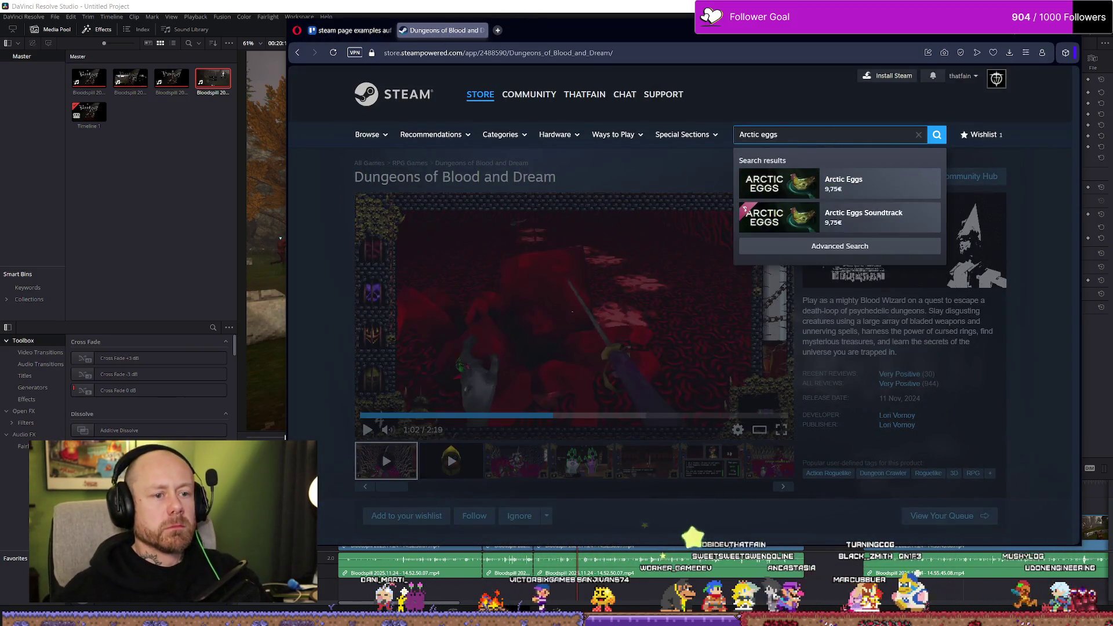
key(Down)
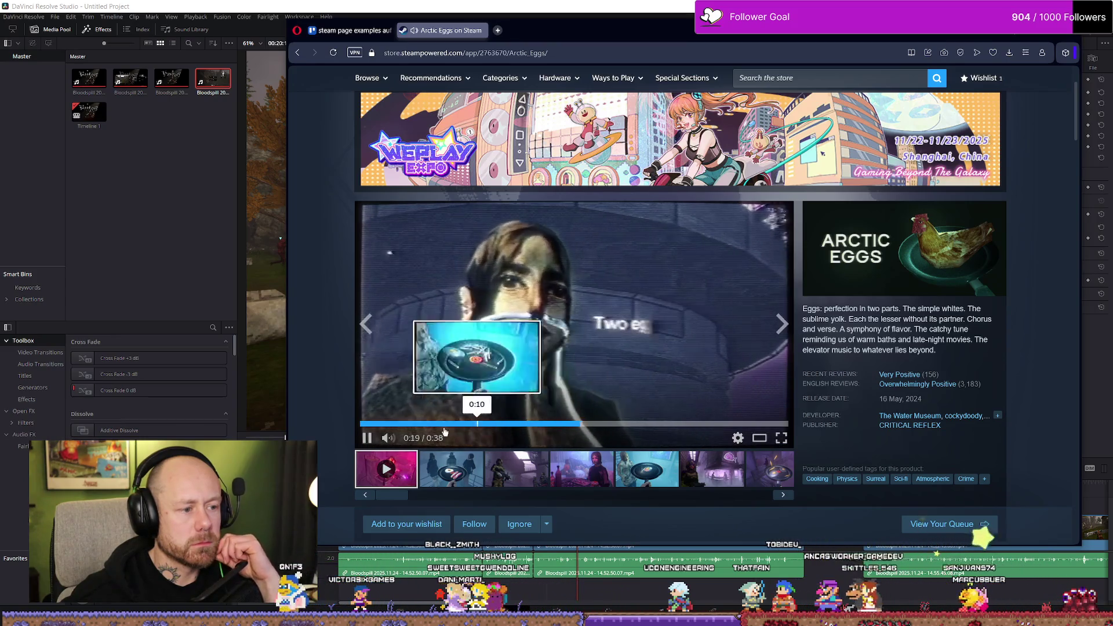
Play the Arctic Eggs trailer from the start and pause it at 0:20
click(362, 424)
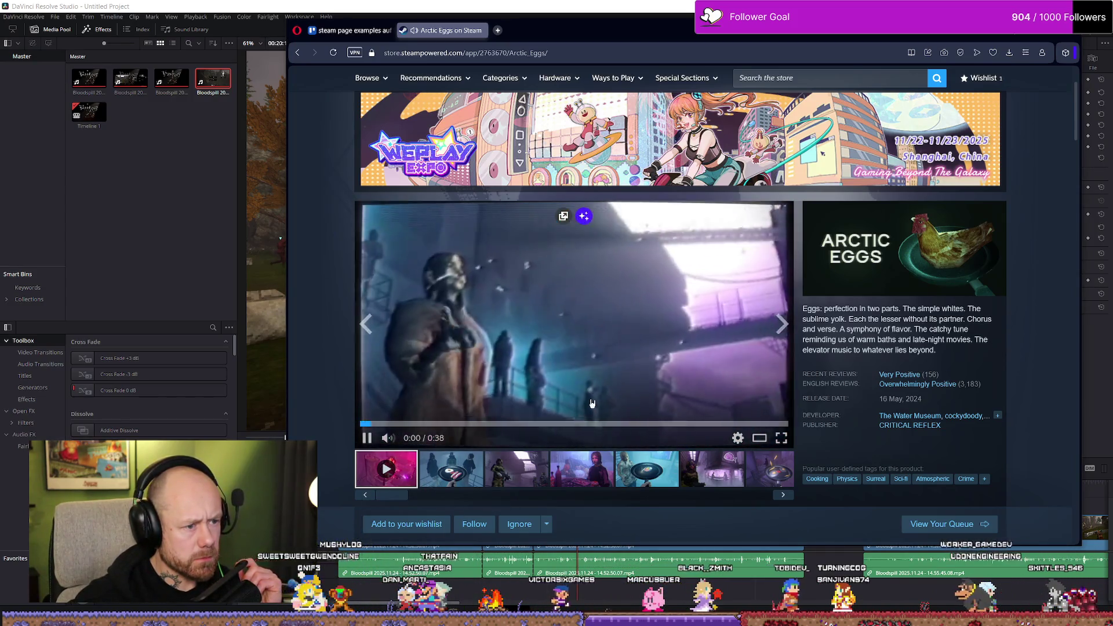
click(385, 425)
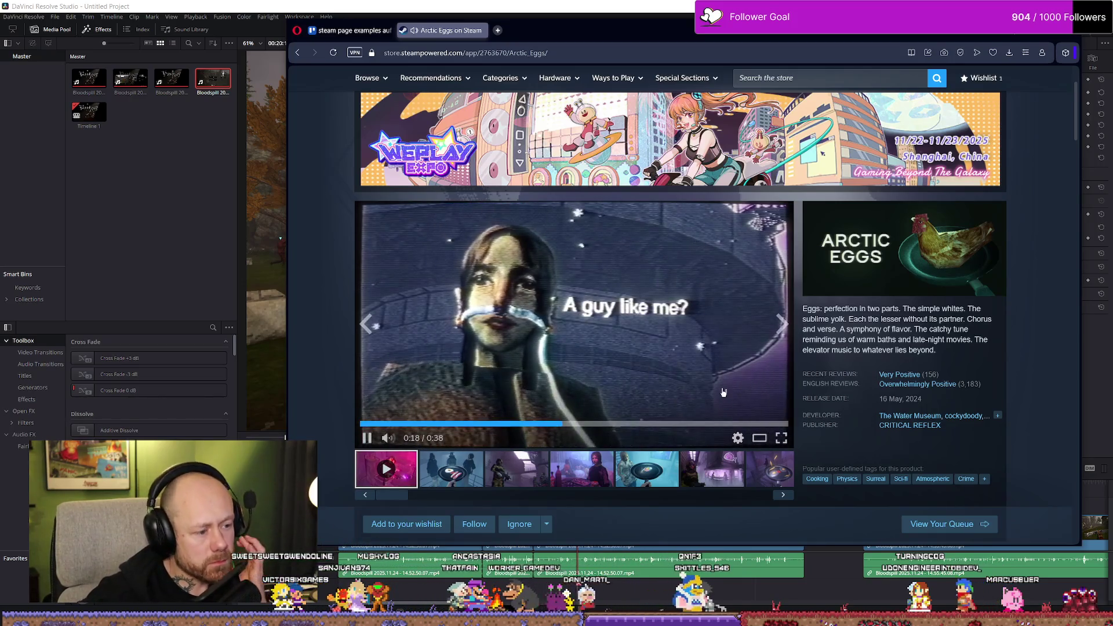
click(734, 382)
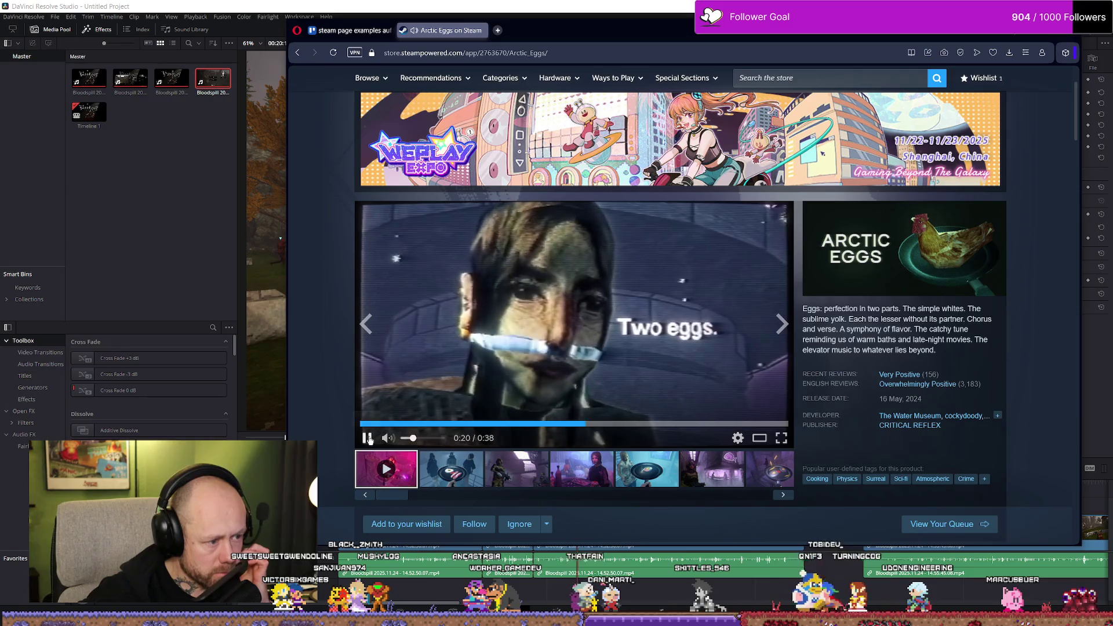
key(alt+Tab)
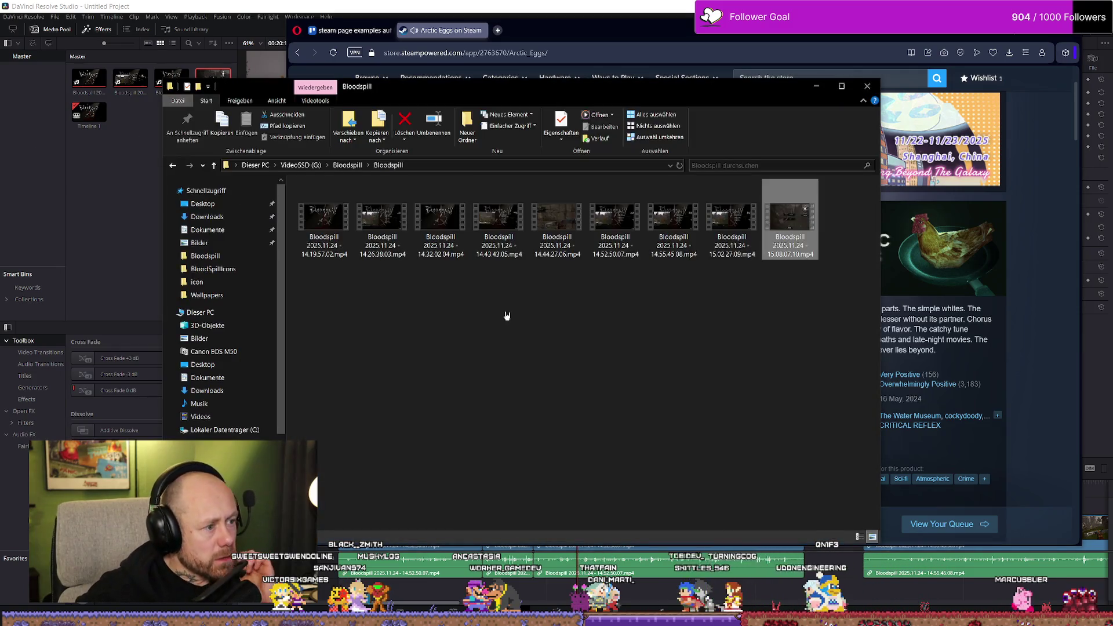
Navigate from Quick access to VideoSSD (G:) > Devlog11 > Audio > Rendered
key(alt+Left)
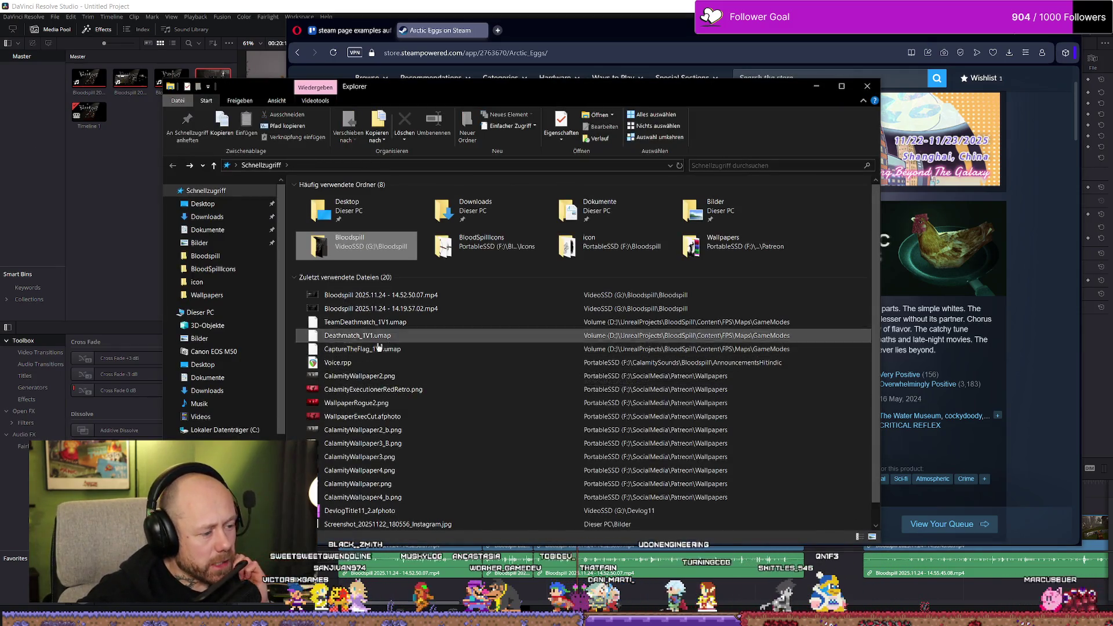
scroll(220, 319, down, 2)
click(228, 422)
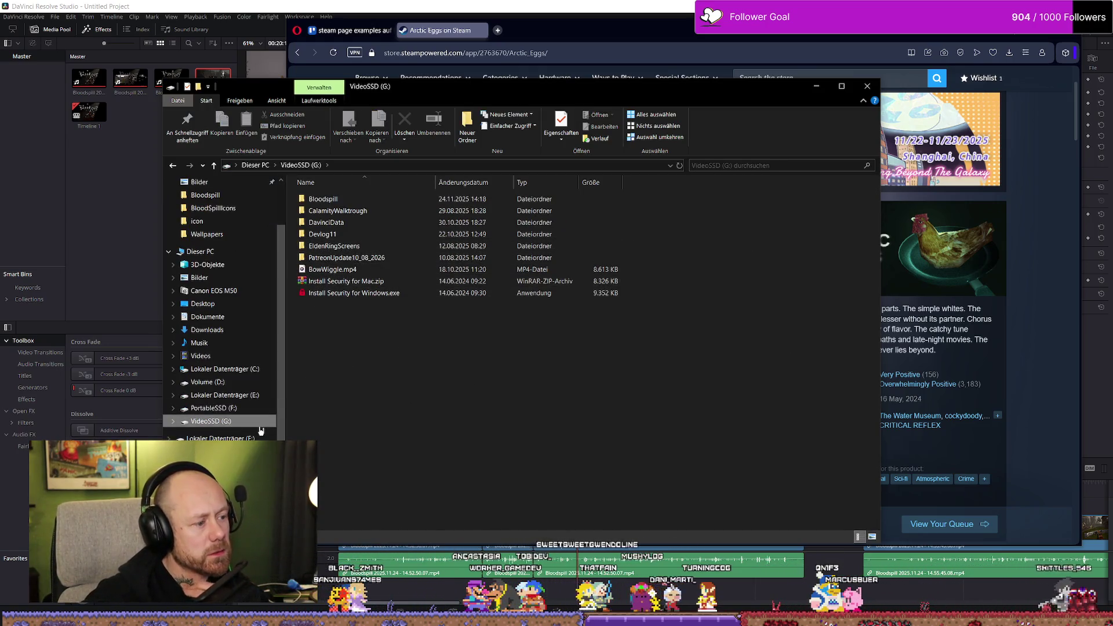
click(229, 409)
click(234, 422)
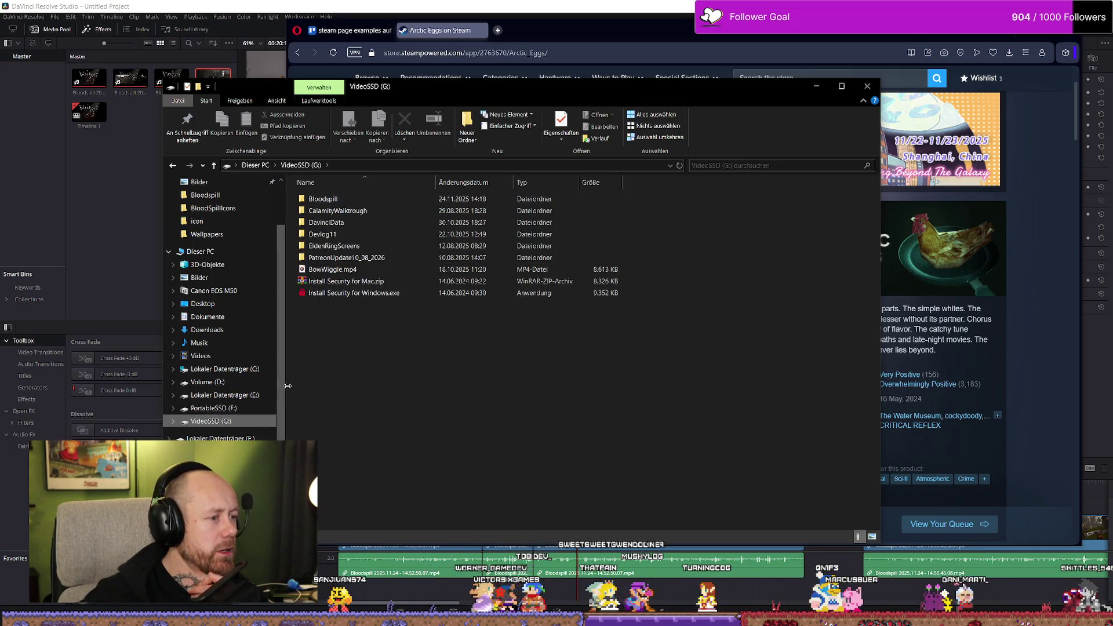
double_click(365, 234)
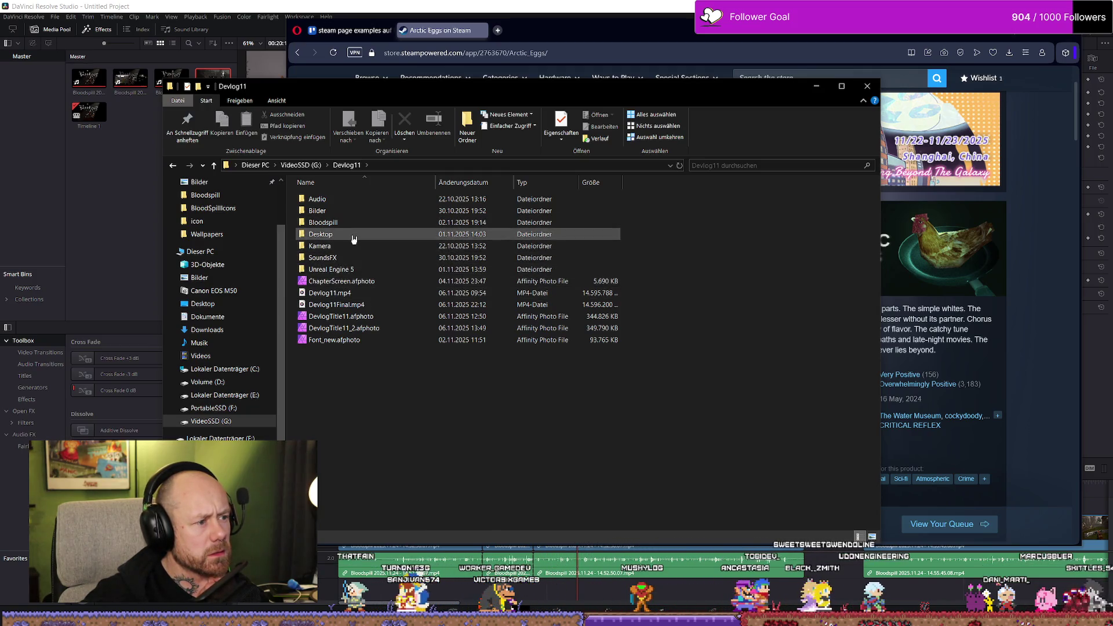
double_click(349, 200)
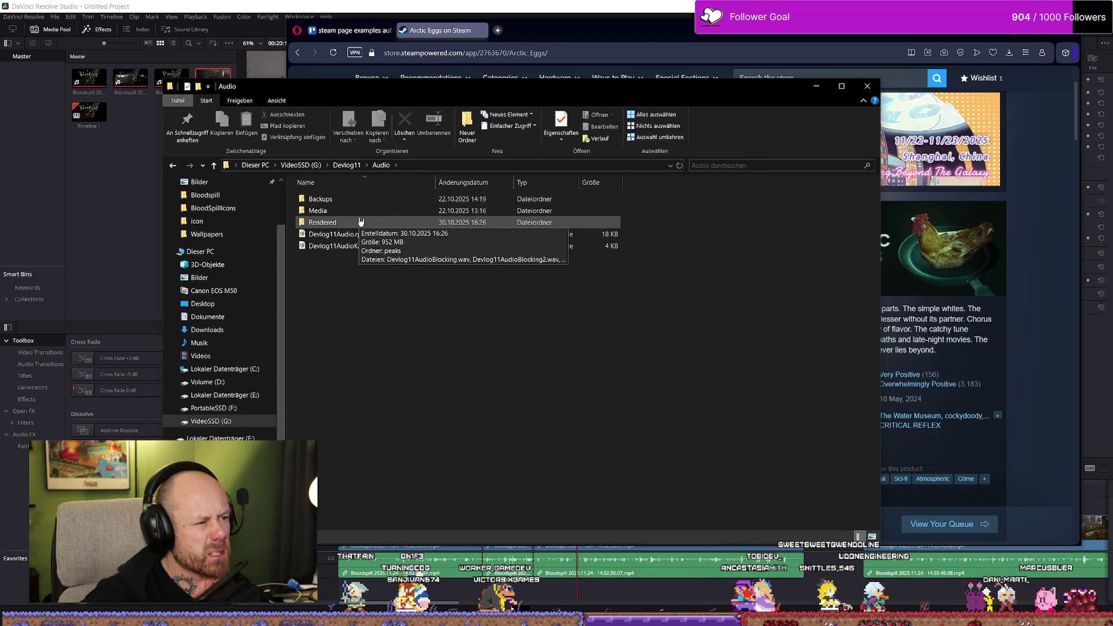
double_click(360, 222)
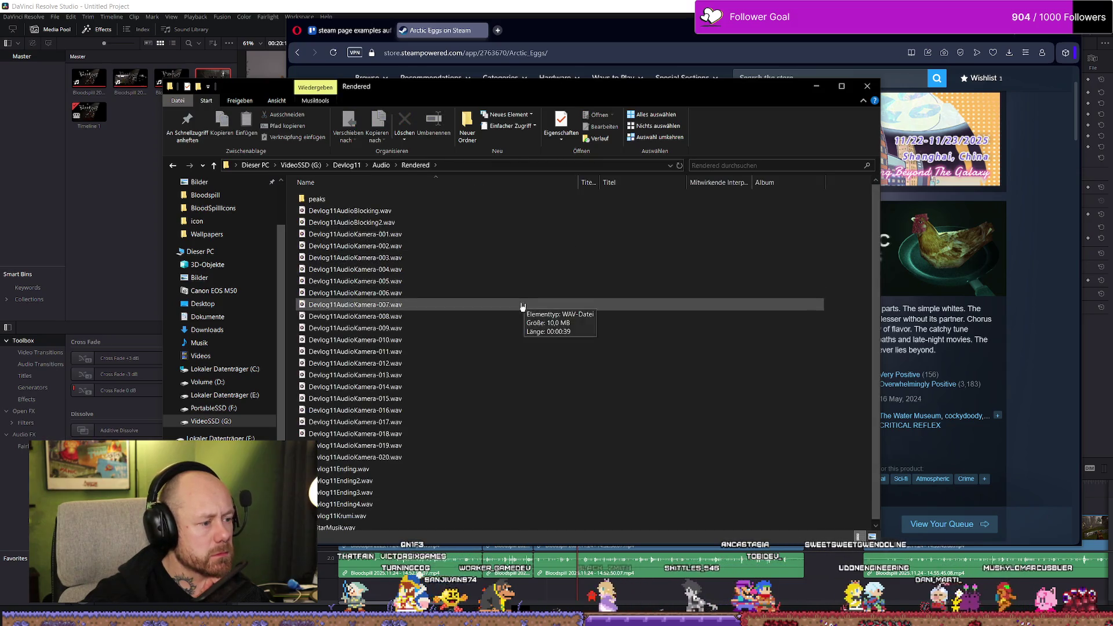
scroll(551, 324, down, 1)
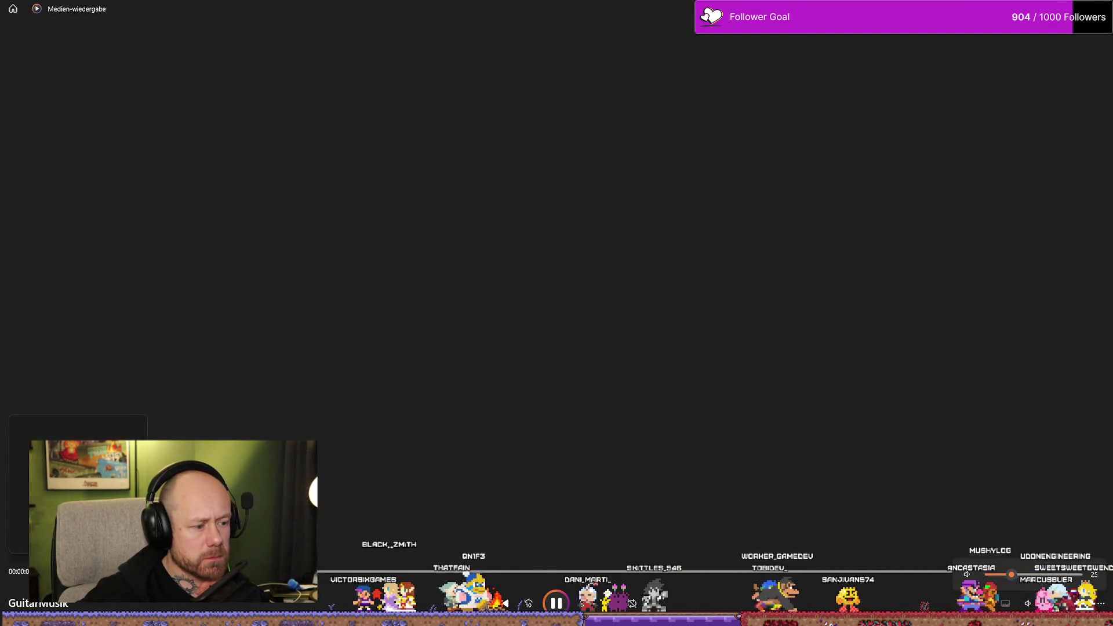
Skip ahead in GuitarMusik.wav, then close Windows Media Player
click(476, 572)
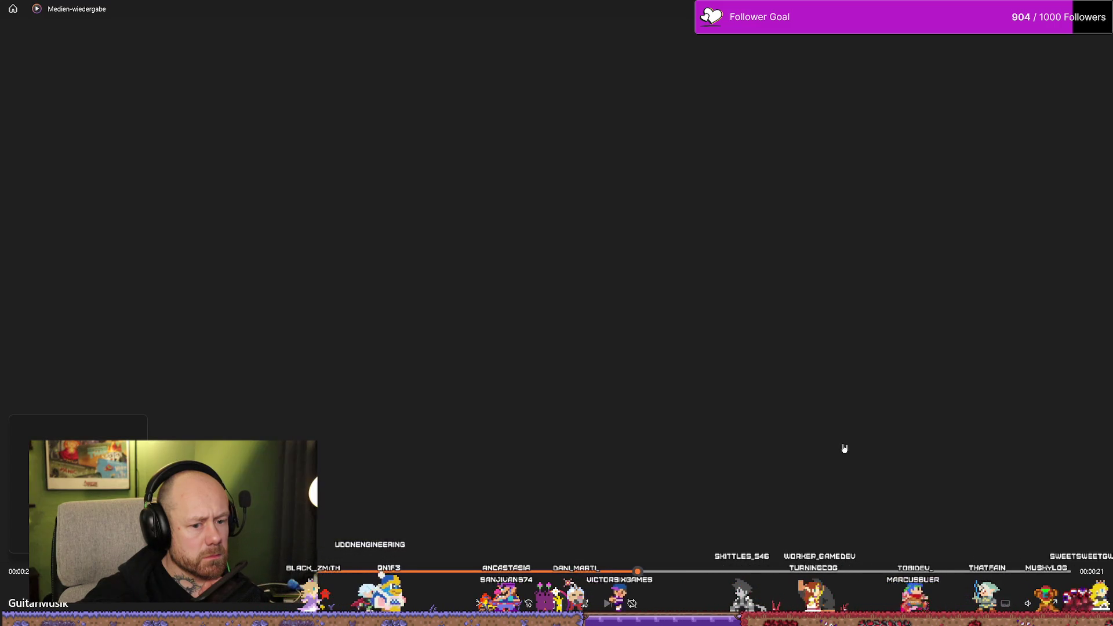
key(alt+F4)
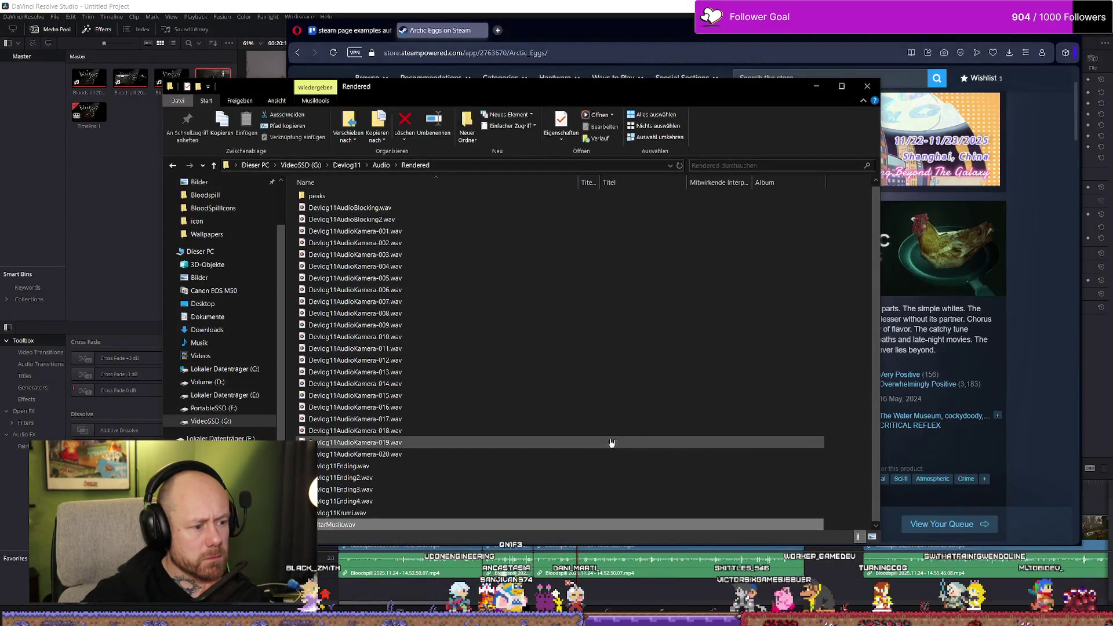
click(819, 87)
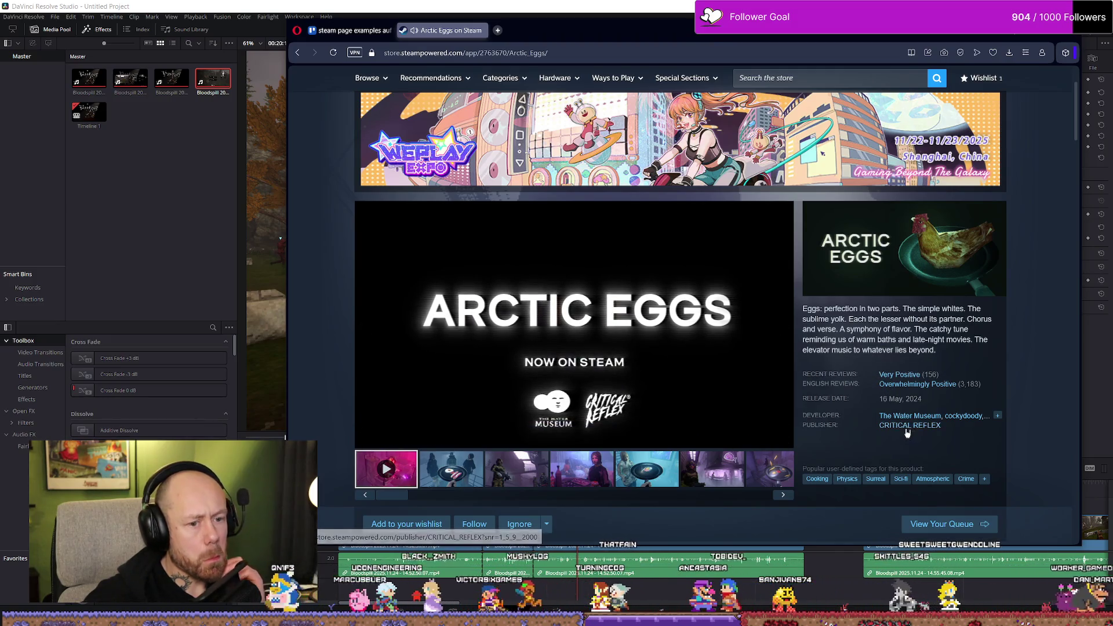
scroll(531, 342, down, 2)
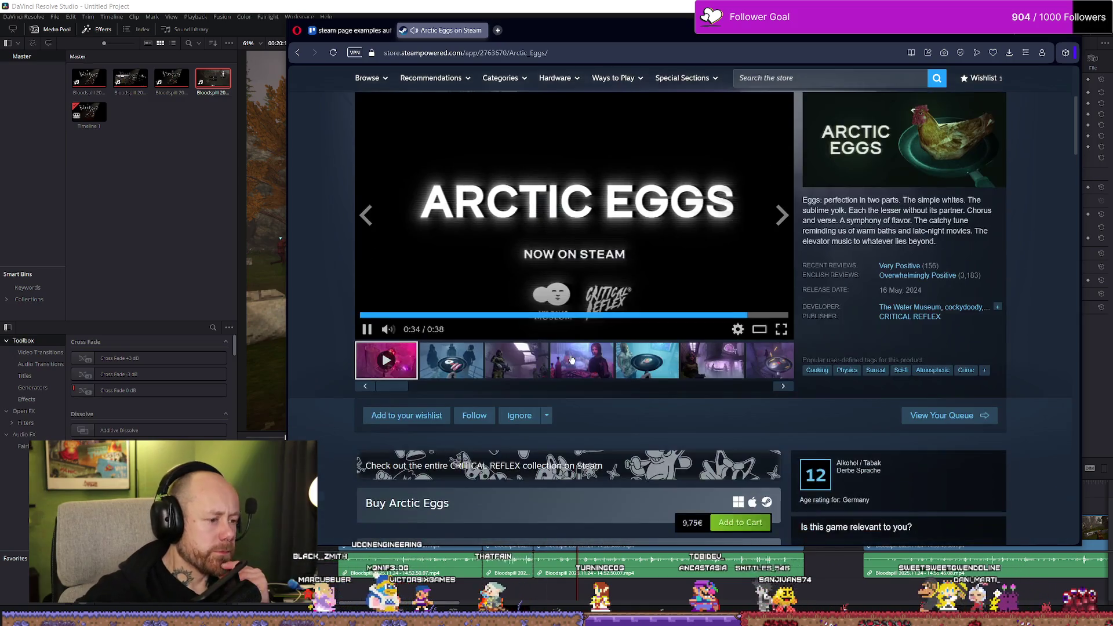
scroll(551, 354, down, 3)
scroll(567, 367, up, 2)
scroll(568, 367, up, 4)
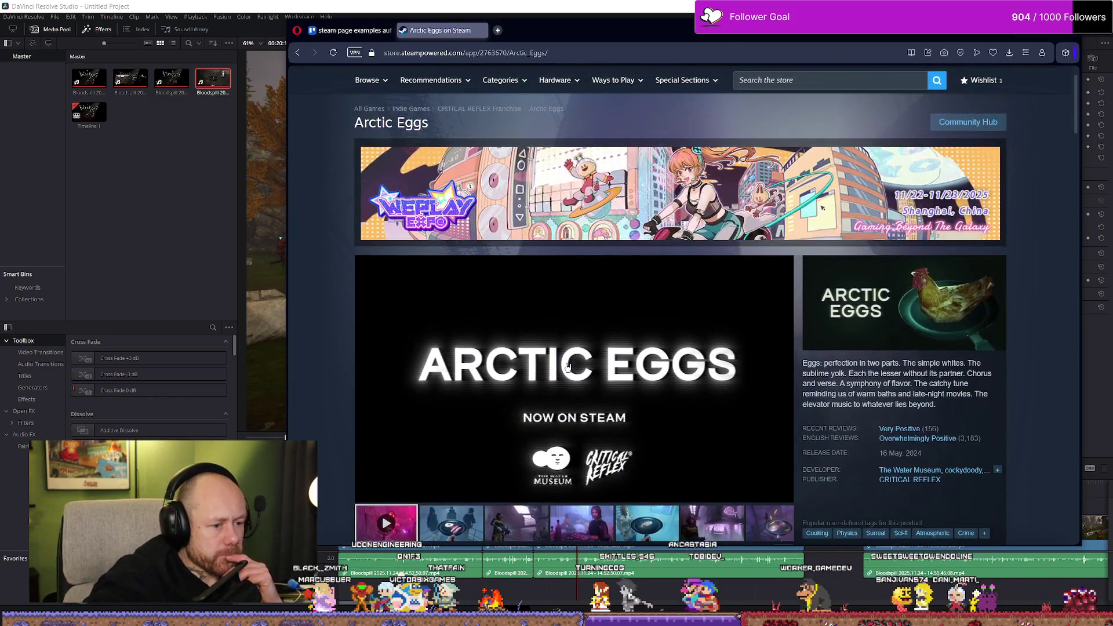
scroll(571, 371, down, 2)
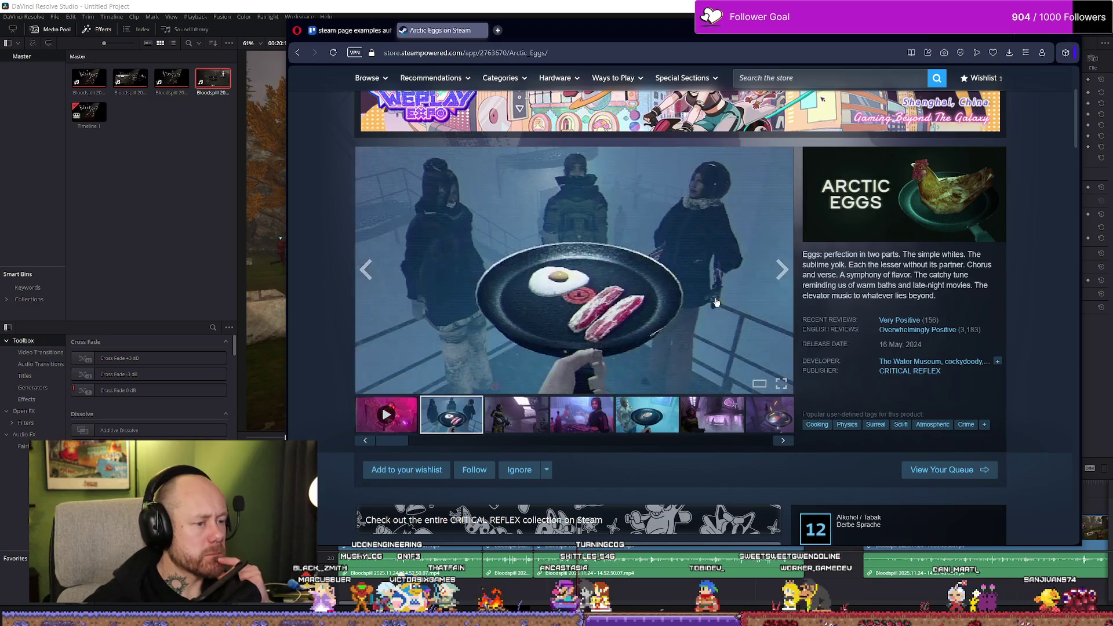
scroll(690, 315, down, 2)
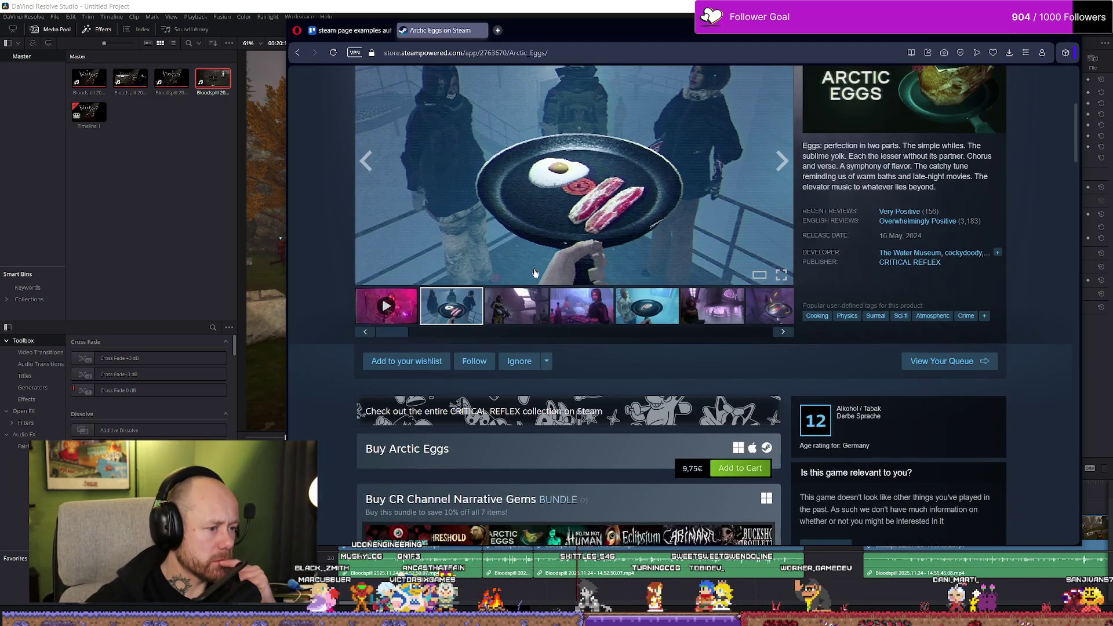
scroll(534, 268, up, 5)
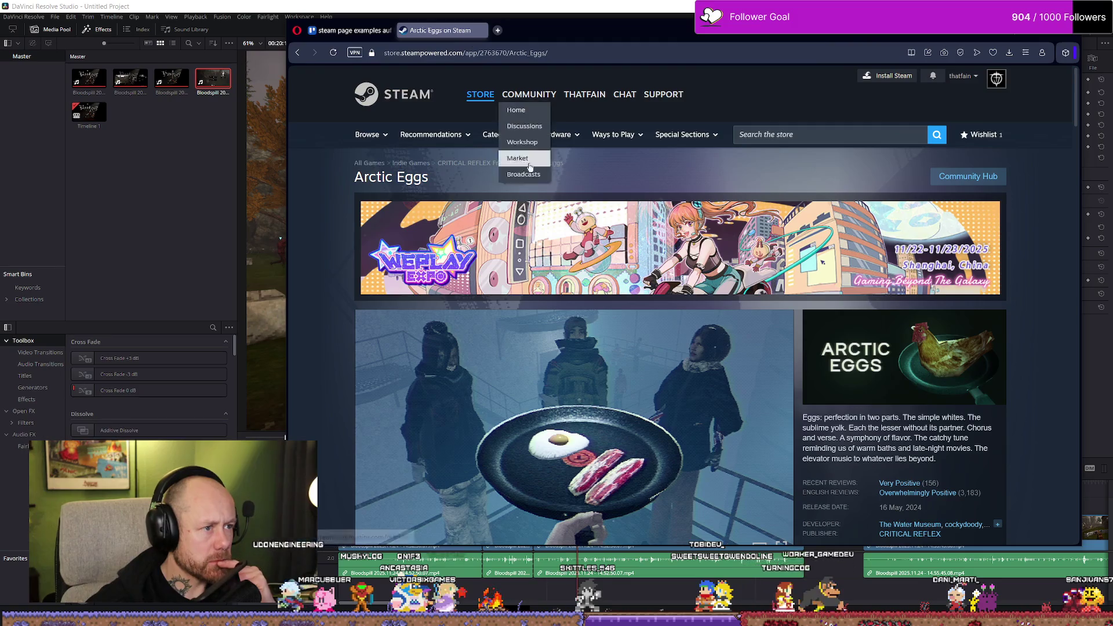
click(351, 31)
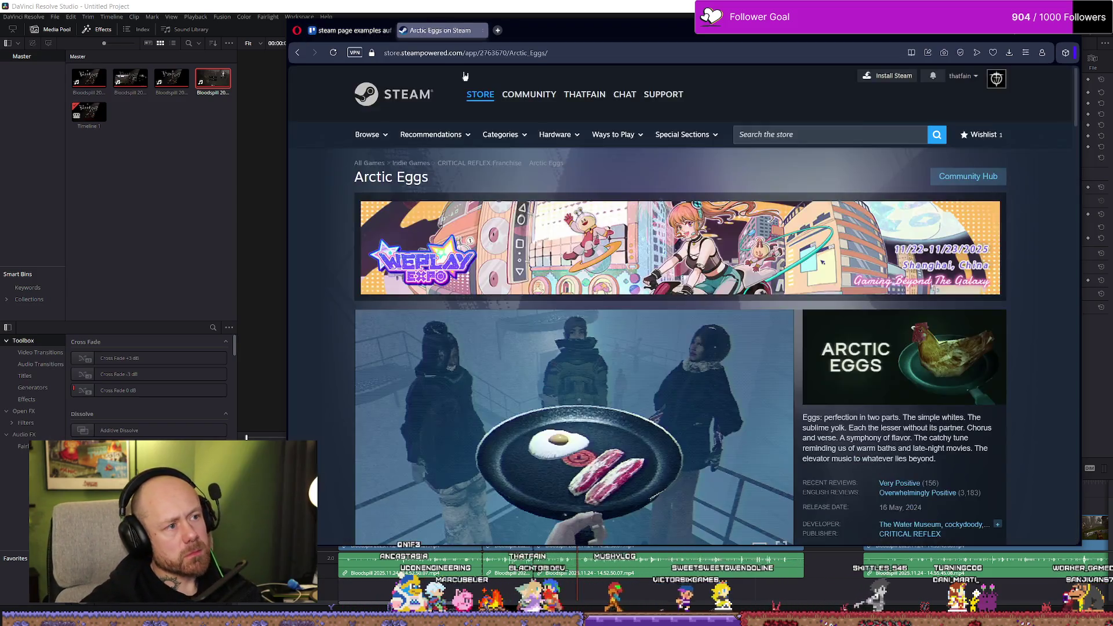
Search Steam for 'flyknight' and open its page, then select 'cyberfrags 69' in Trello
click(441, 31)
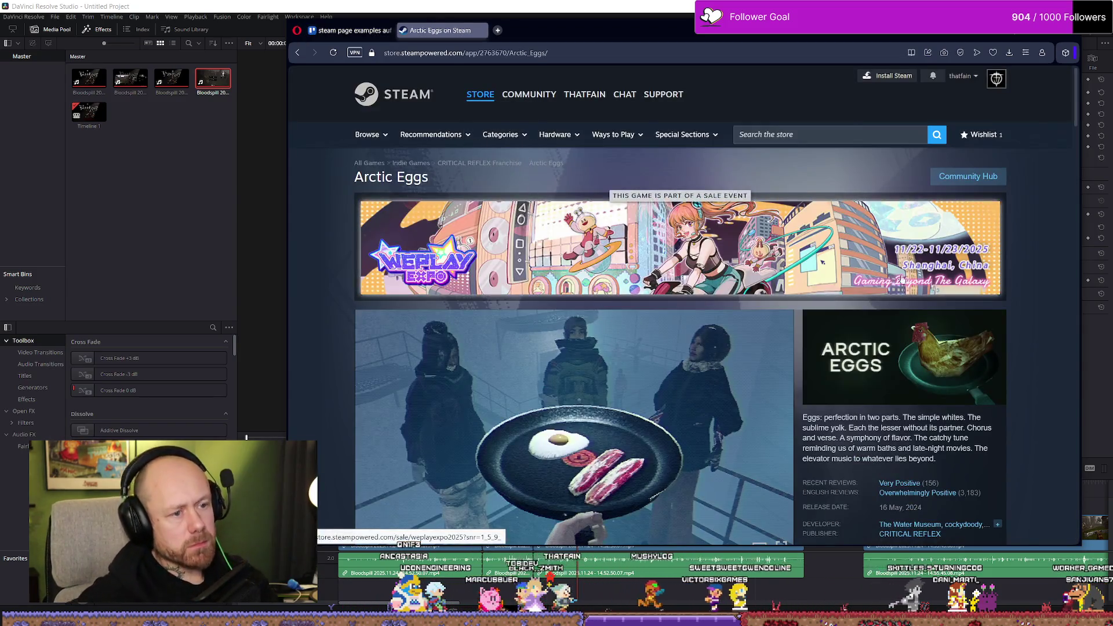
click(829, 135)
text(flyknight)
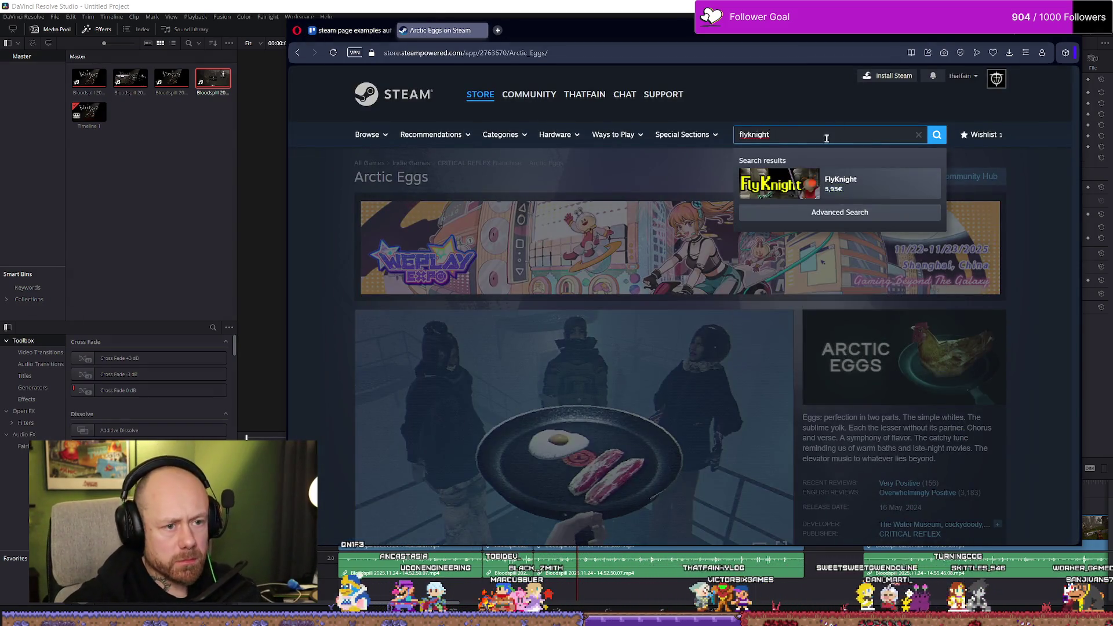
click(859, 182)
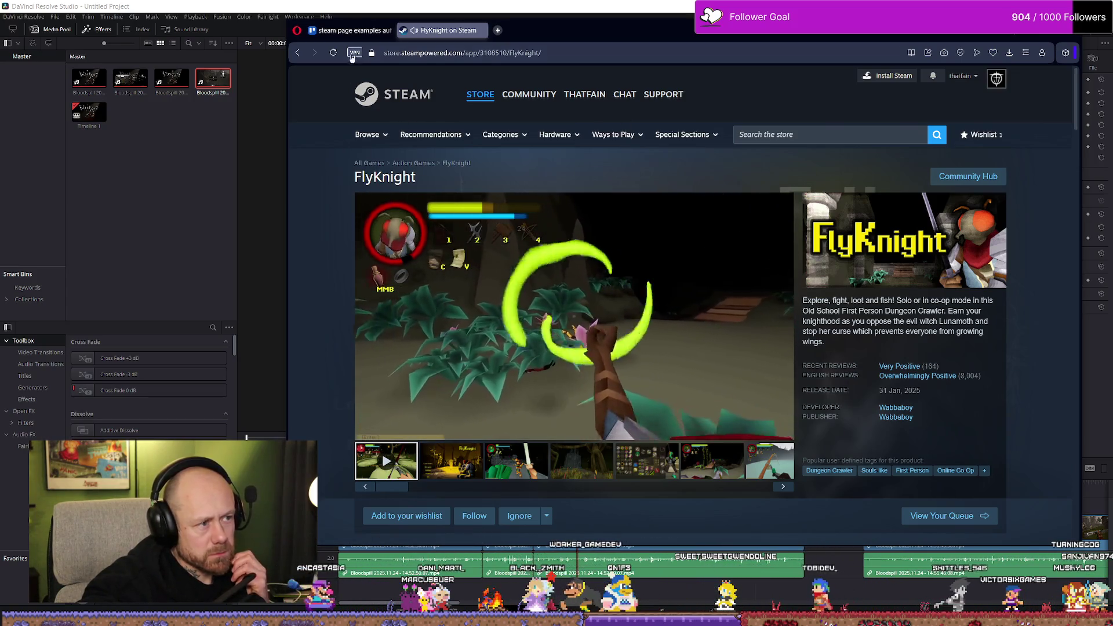
key(ctrl+Tab)
drag(450, 347, 530, 344)
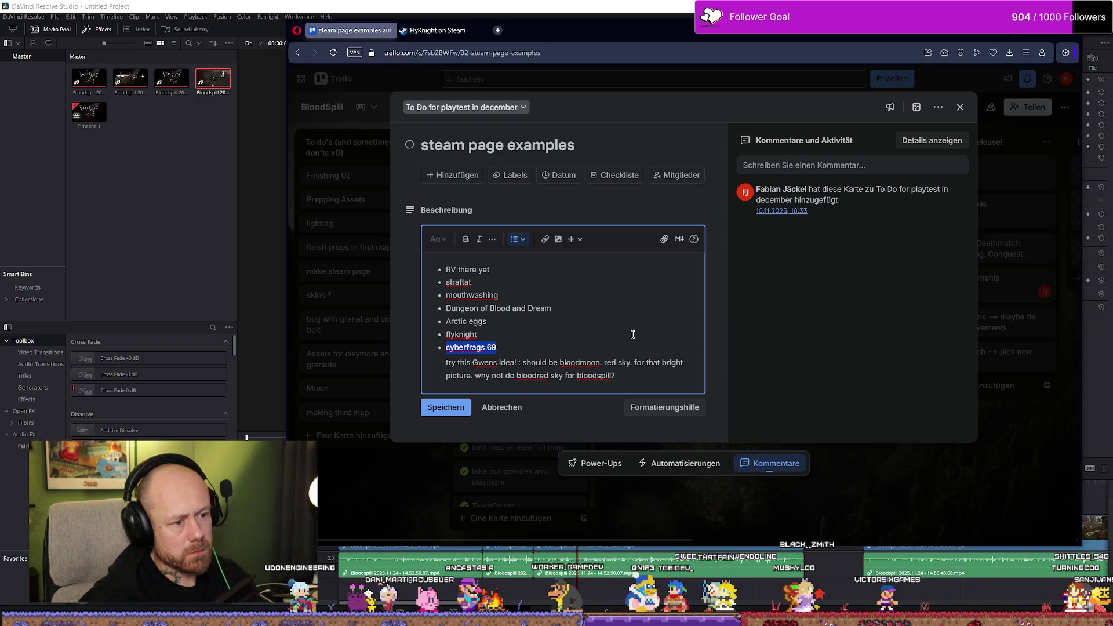
Search Steam for the pasted name 'cyberfrags 69' and open the Cyberfrags '69 store page
key(ctrl+Tab)
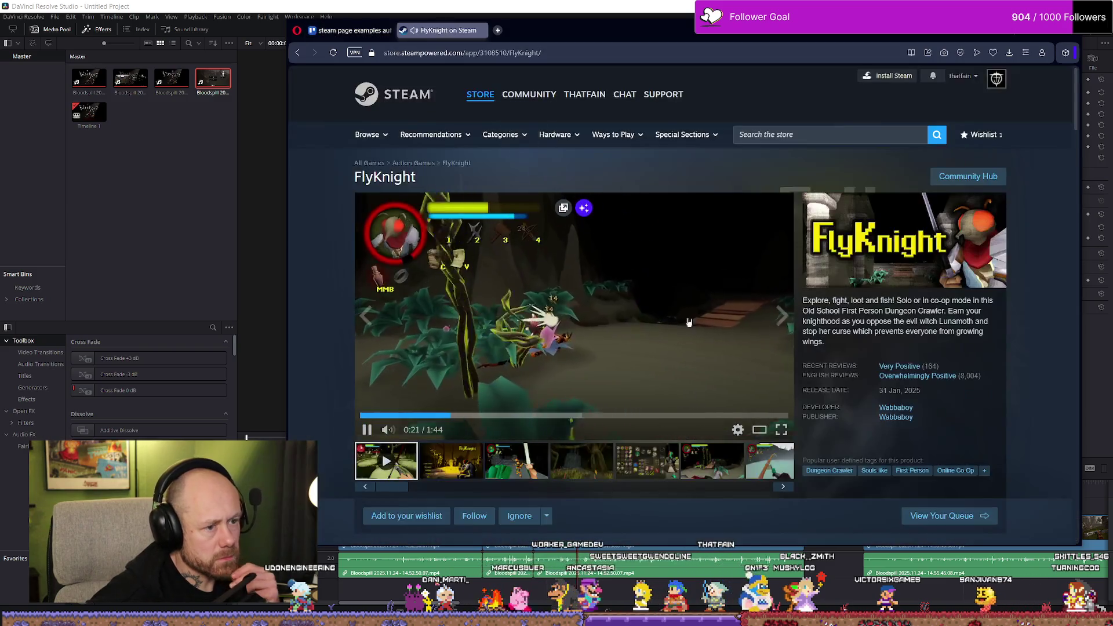
click(795, 136)
key(ctrl+v)
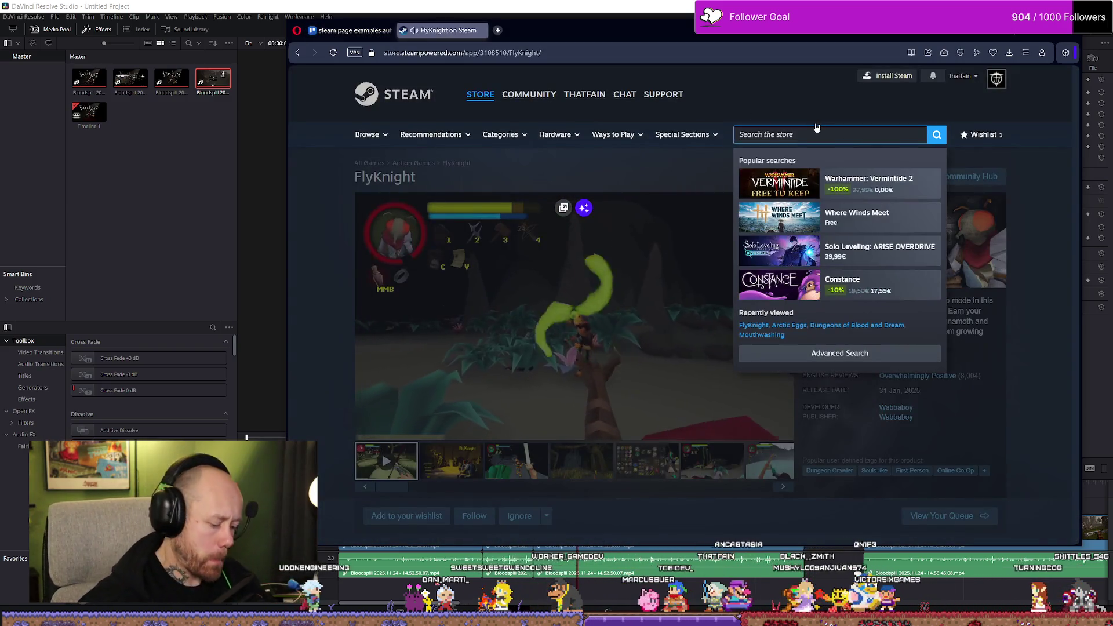
key(Return)
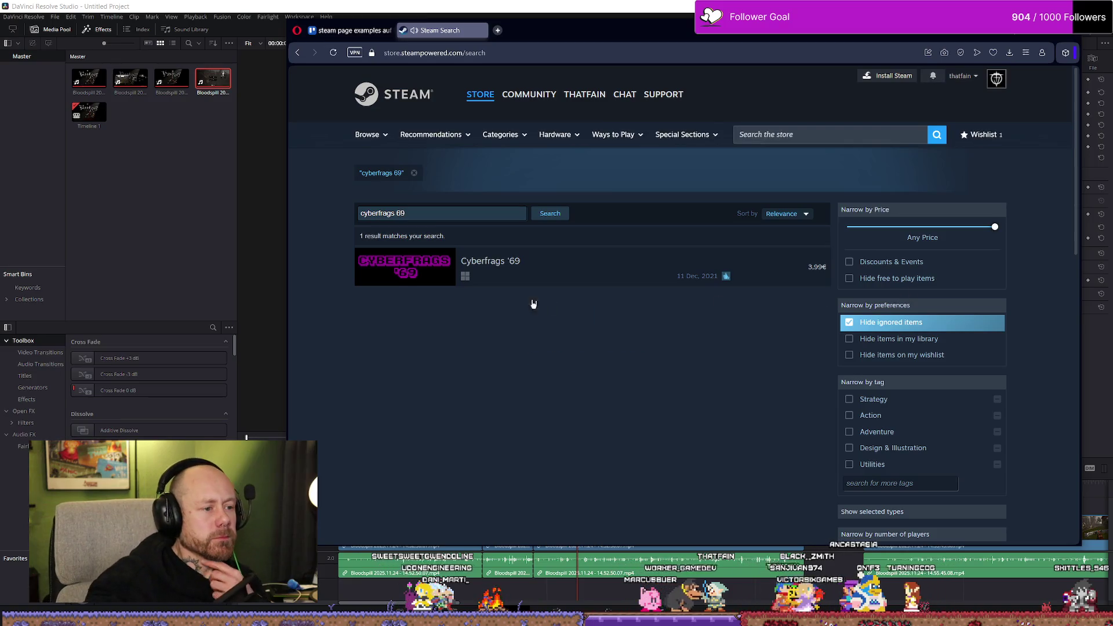
click(563, 272)
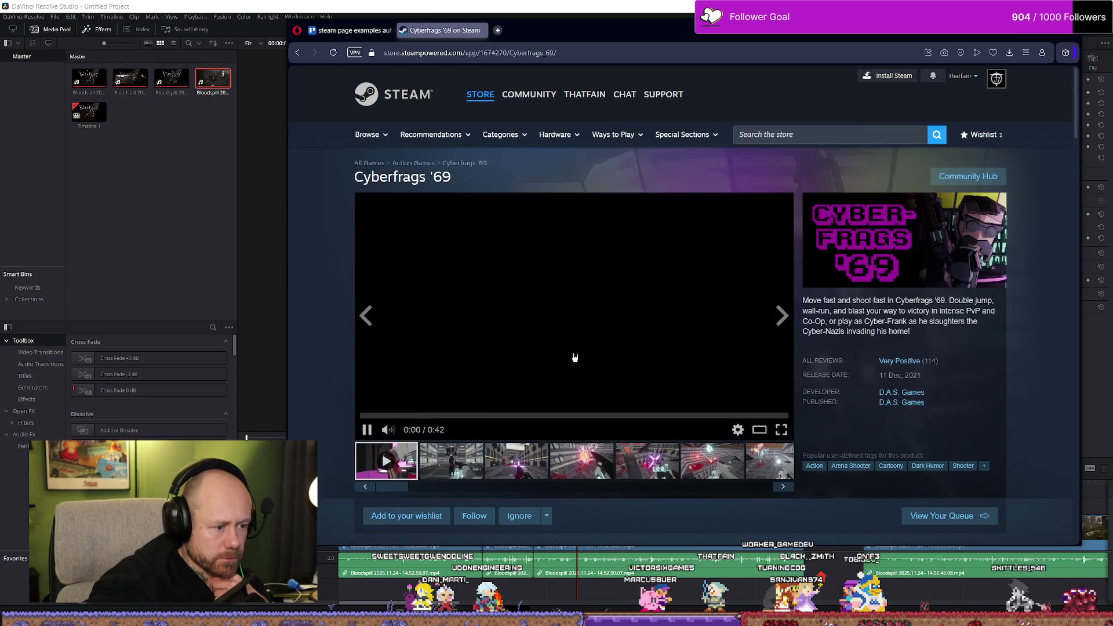
Watch the Cyberfrags '69 trailer full screen, then look at later gameplay screenshots
click(783, 429)
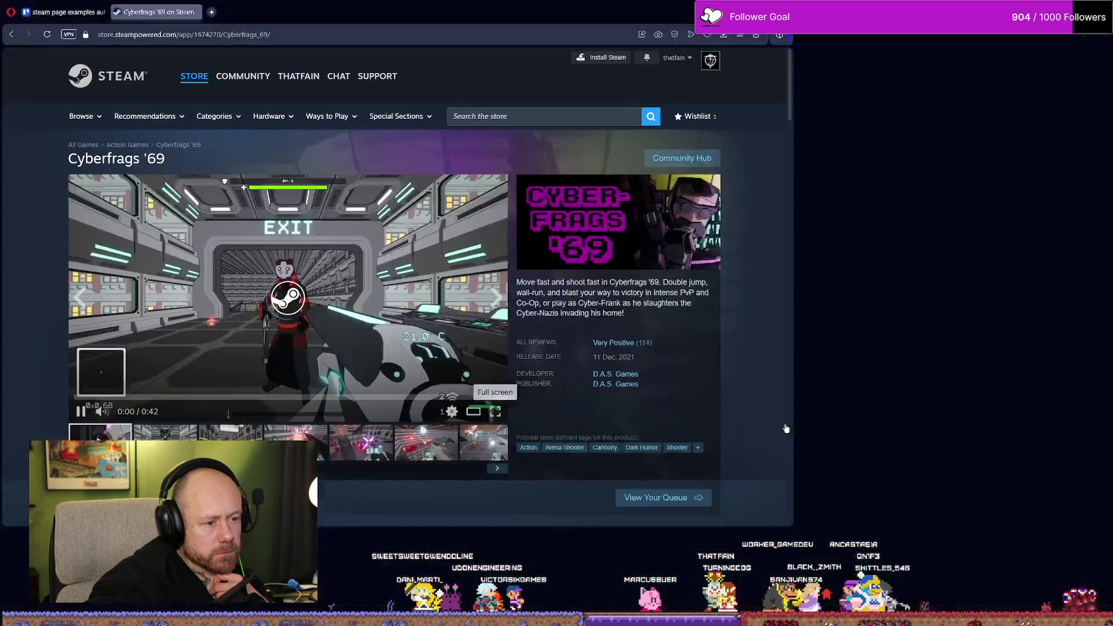
key(Escape)
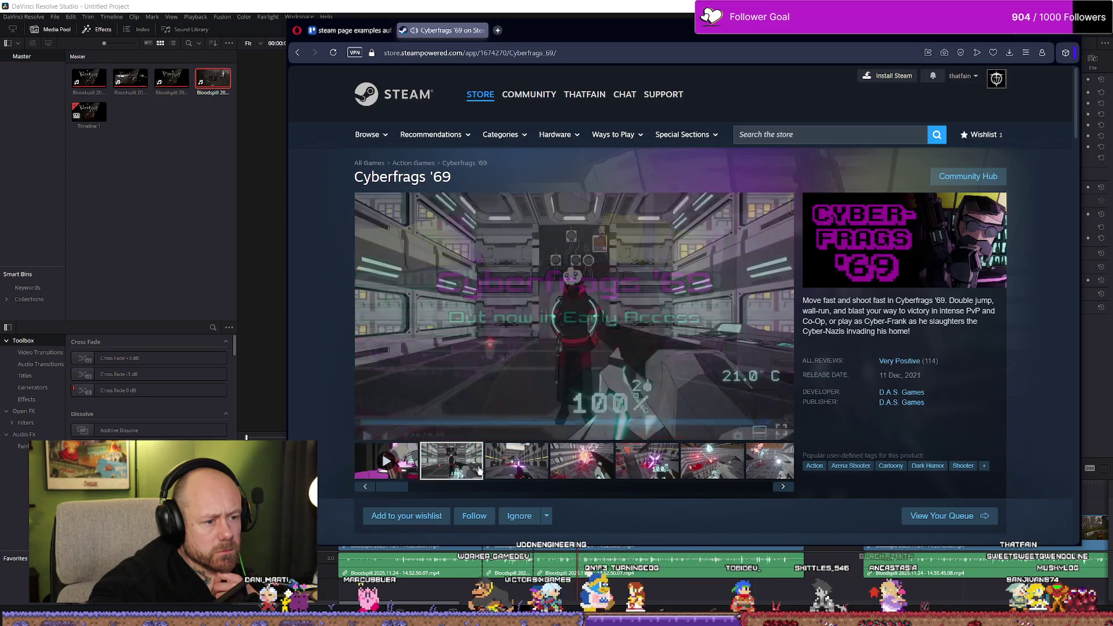
click(516, 464)
click(646, 464)
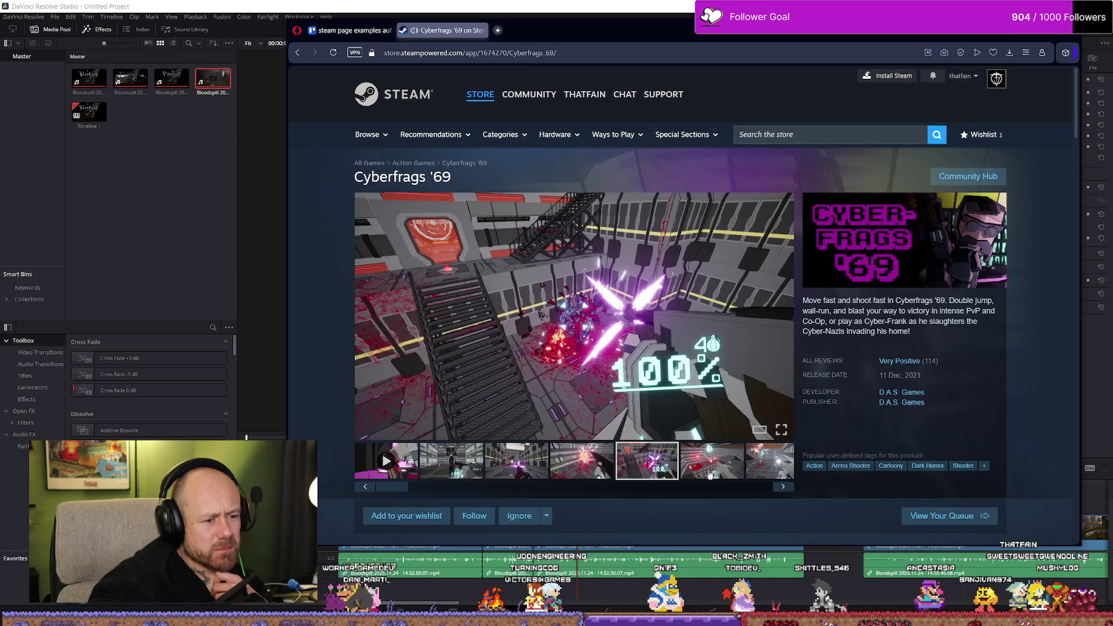
Browse the remaining Cyberfrags '69 screenshots back to the trailer, then scroll through the page
click(710, 464)
click(783, 486)
click(783, 487)
click(782, 486)
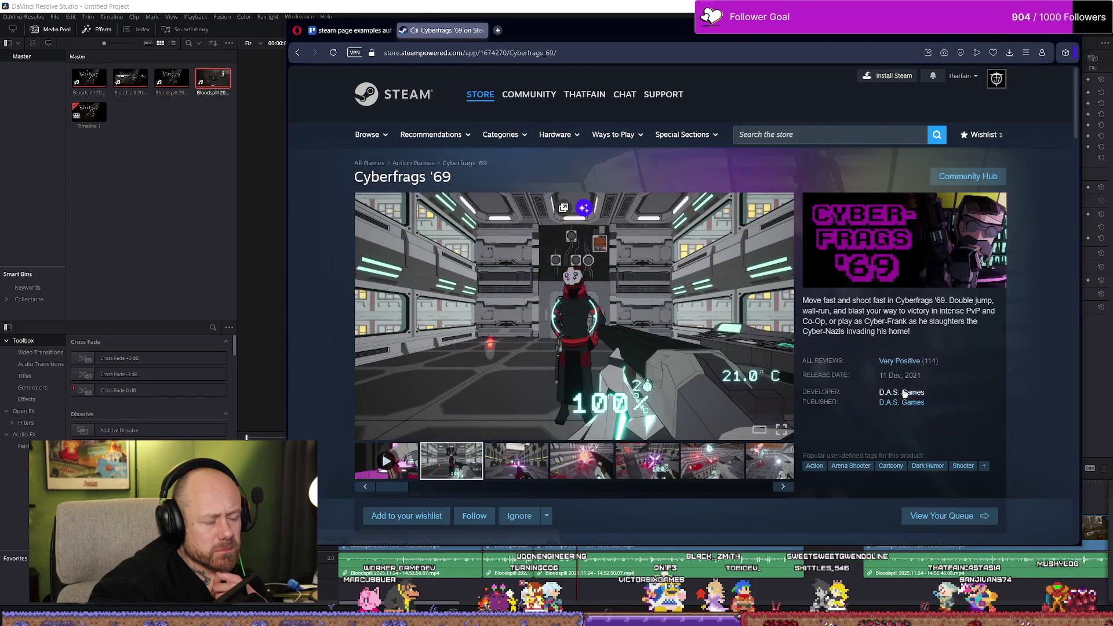
scroll(906, 388, down, 1)
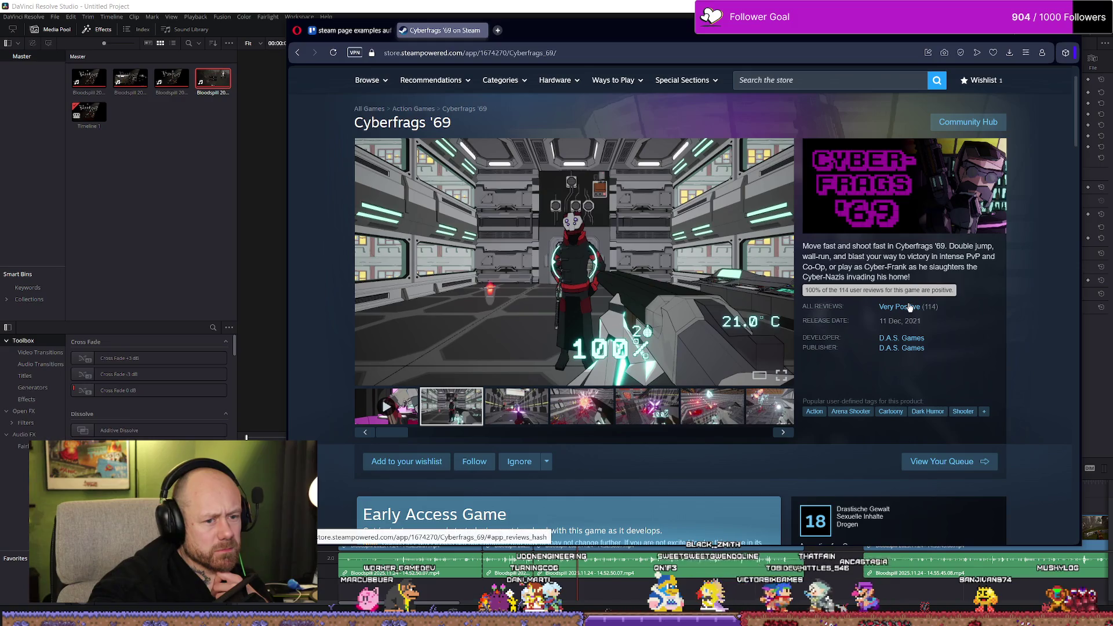
scroll(711, 303, down, 3)
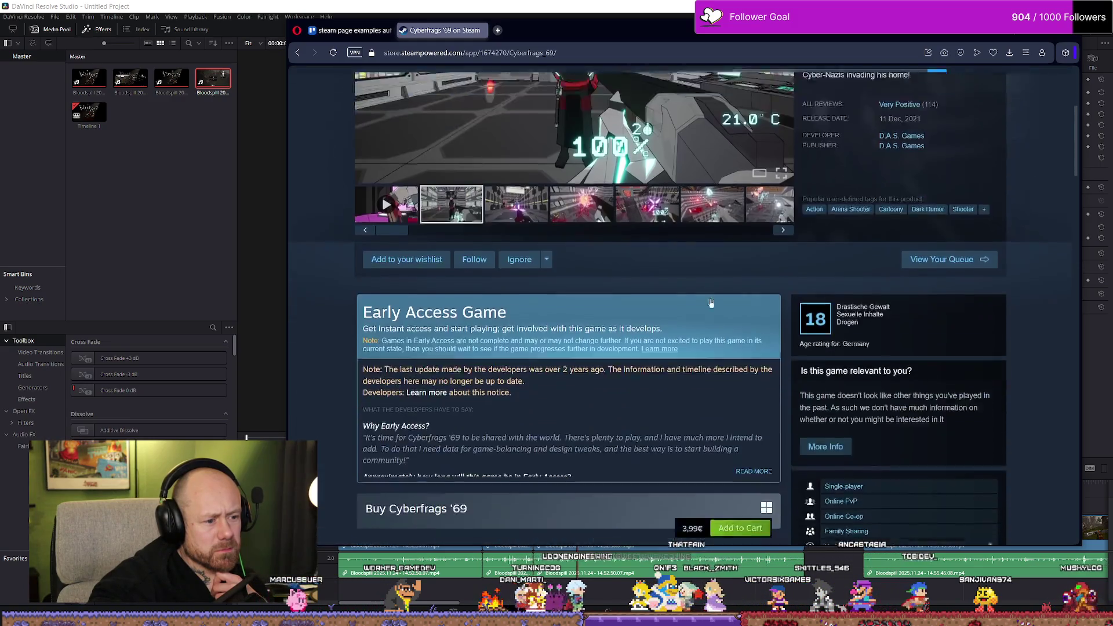
scroll(711, 302, down, 4)
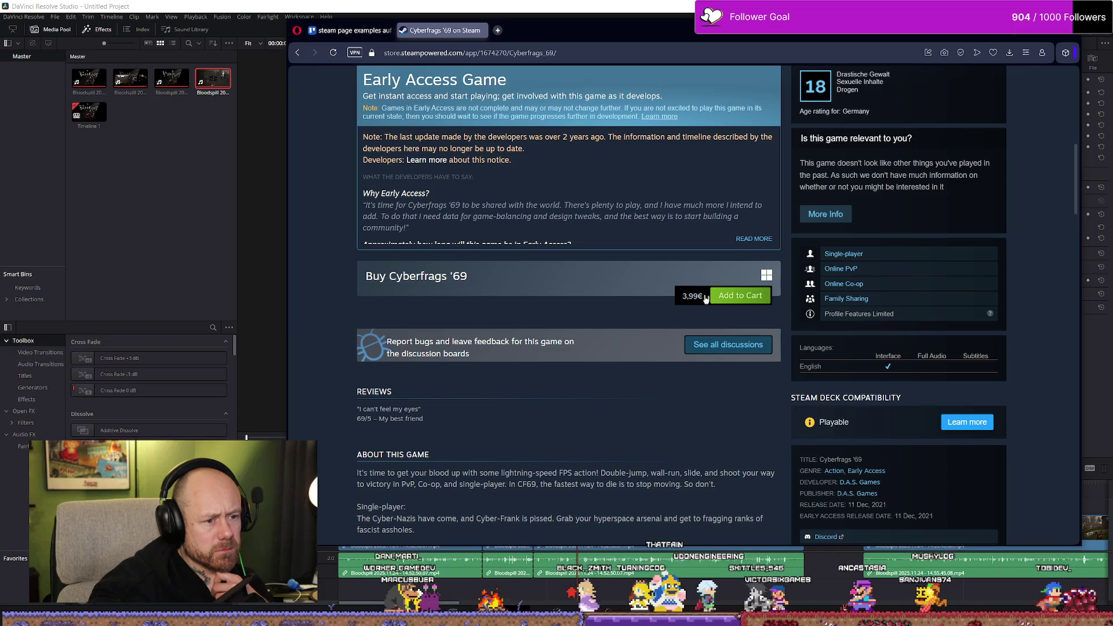
scroll(486, 280, up, 1)
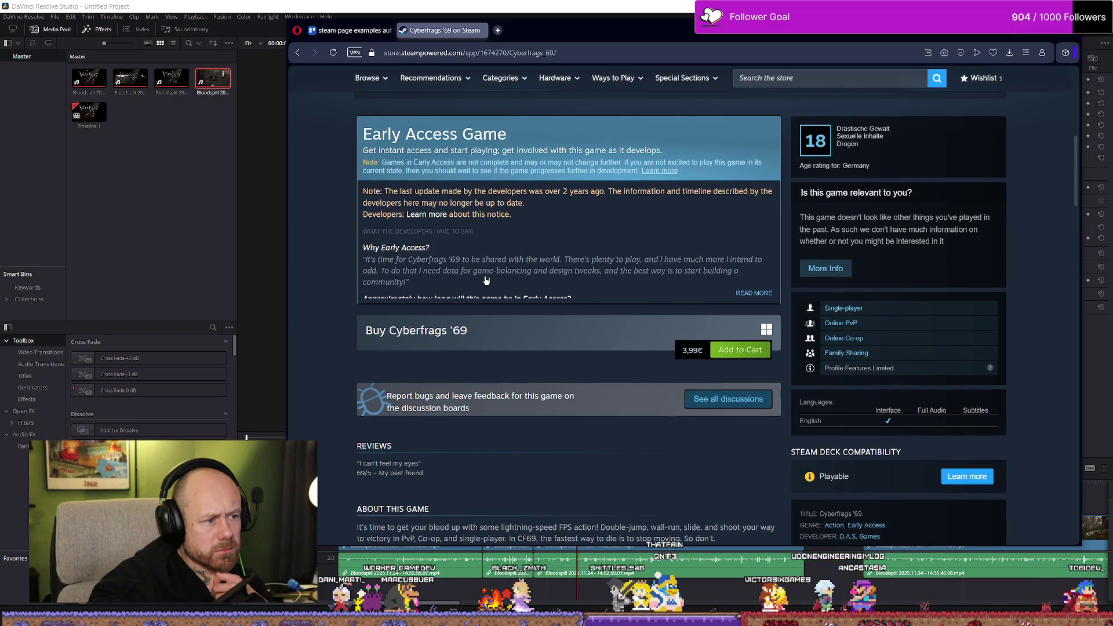
Expand the Early Access developer Q&A with READ MORE and select the game's price
click(754, 293)
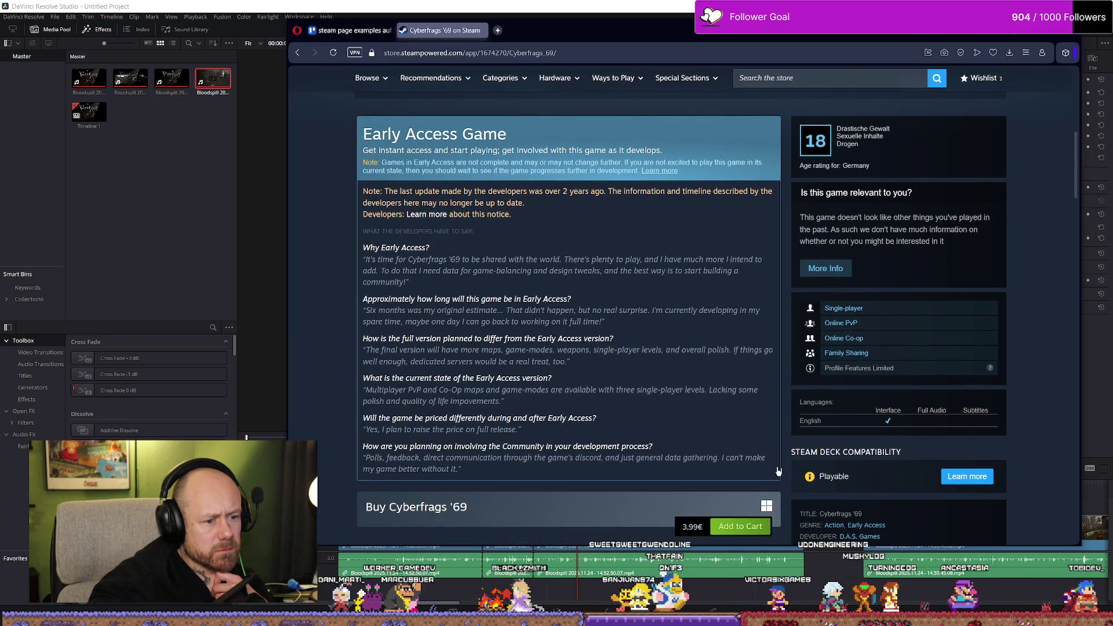
scroll(779, 471, down, 3)
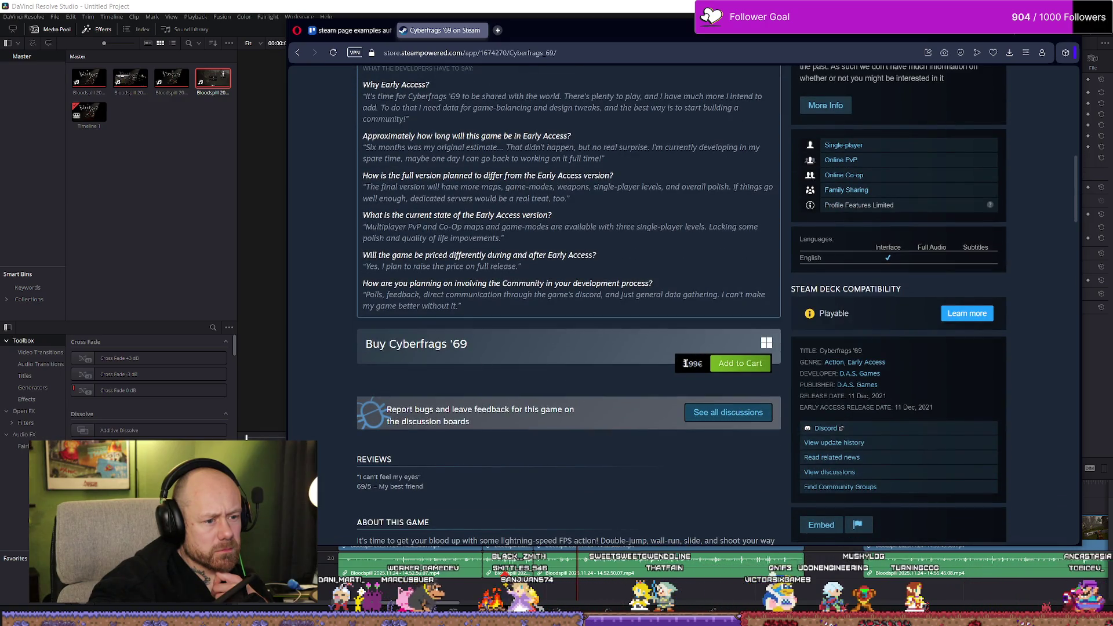
double_click(690, 364)
click(584, 398)
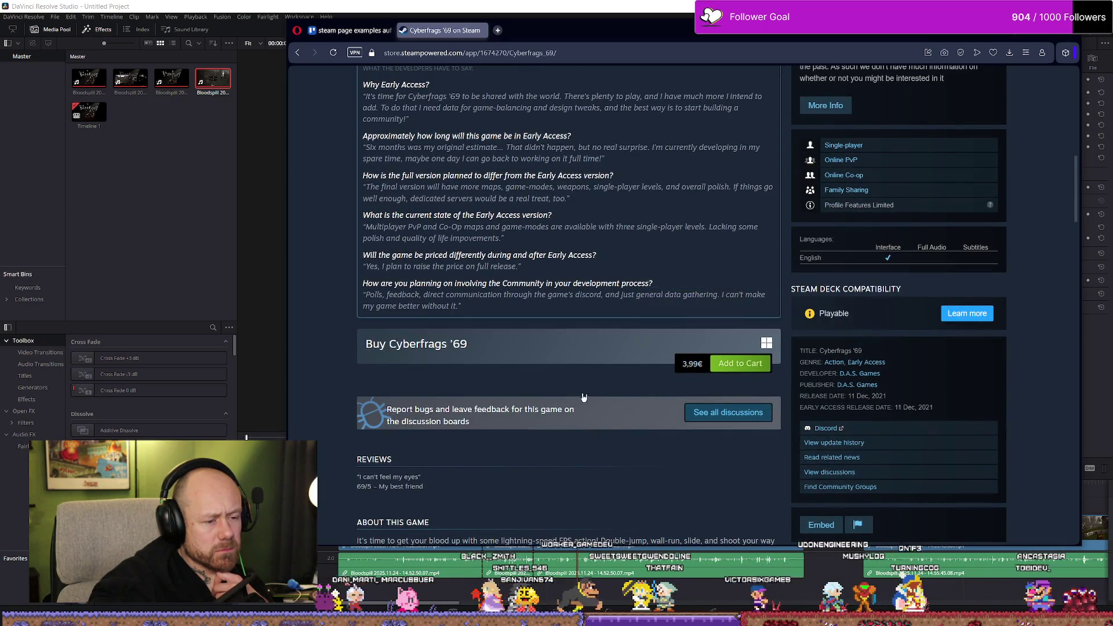
scroll(584, 398, up, 2)
scroll(667, 301, down, 5)
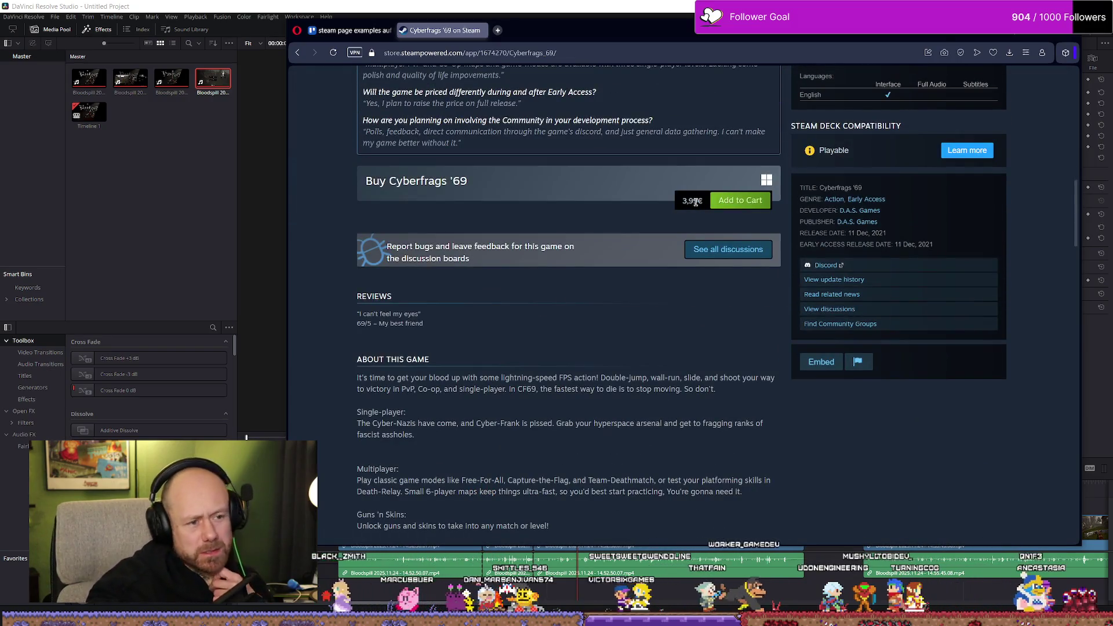
drag(683, 202, 663, 211)
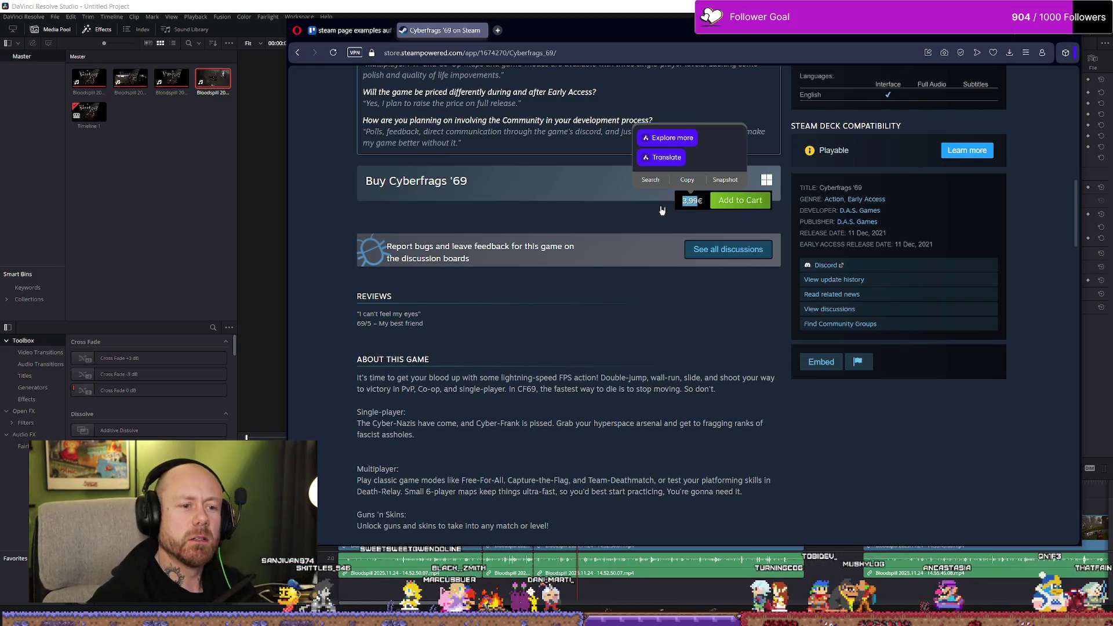
scroll(545, 279, up, 5)
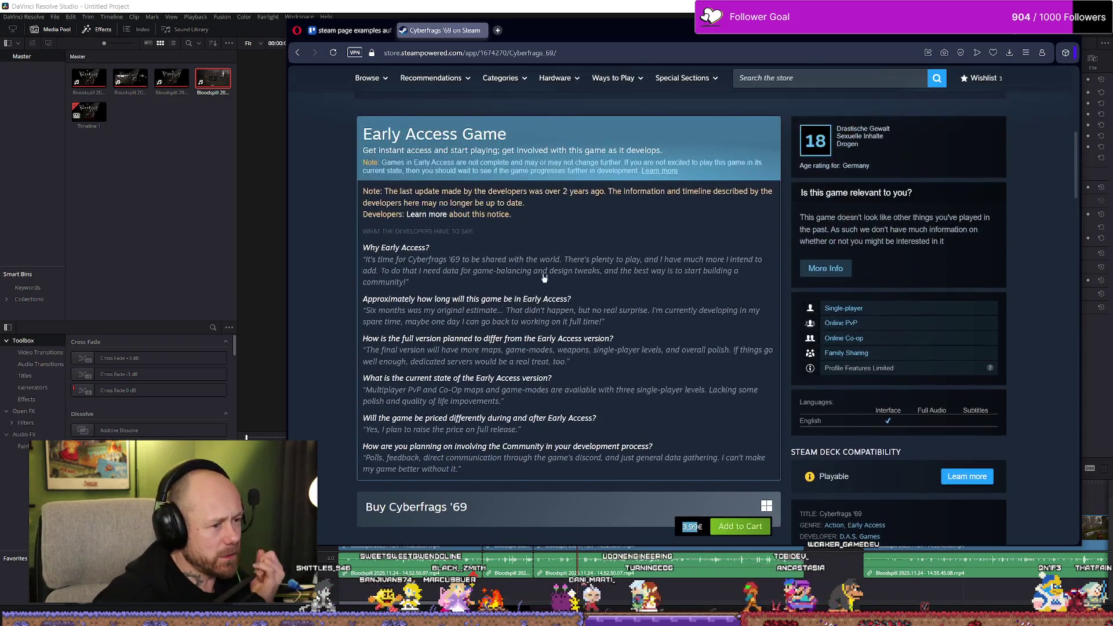
scroll(545, 279, down, 5)
scroll(558, 285, up, 15)
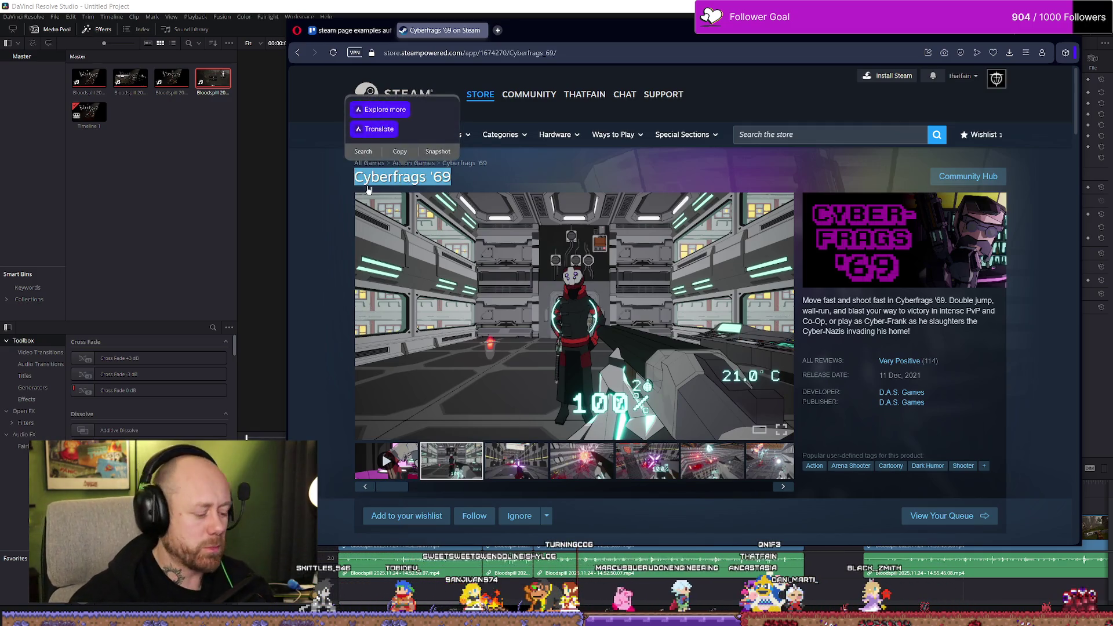
Copy the Cyberfrags '69 title, open YouTube in a maximized window, and type 'Cyberfrags '69' into a YouTube search
key(ctrl+c)
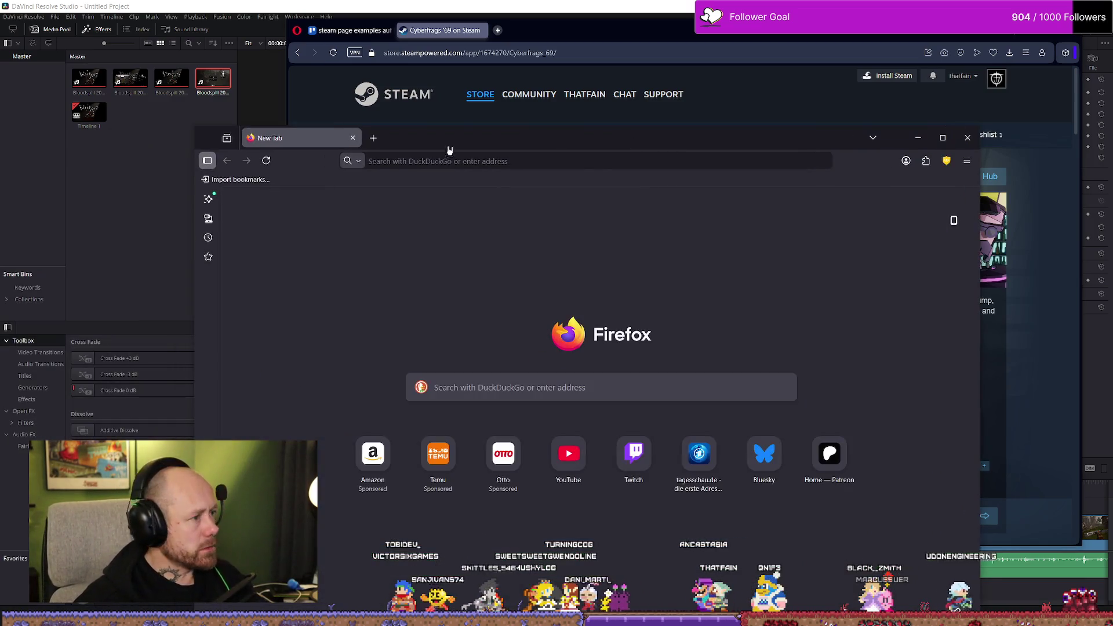
click(573, 458)
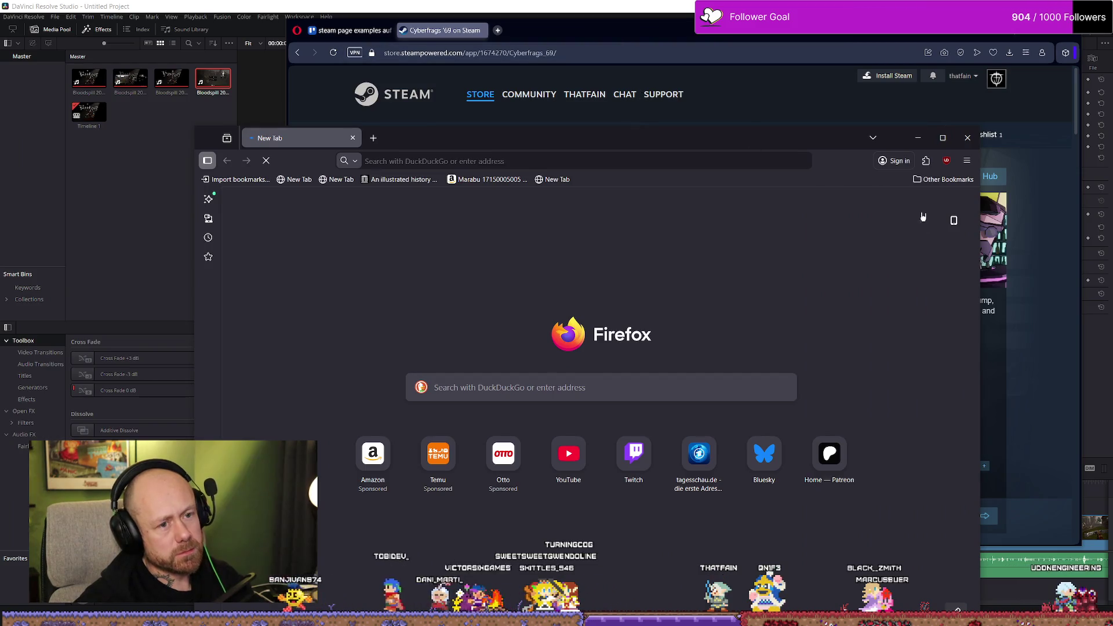
mouse_move(590, 148)
mouse_down()
mouse_move(654, 71)
mouse_move(649, 1)
mouse_up()
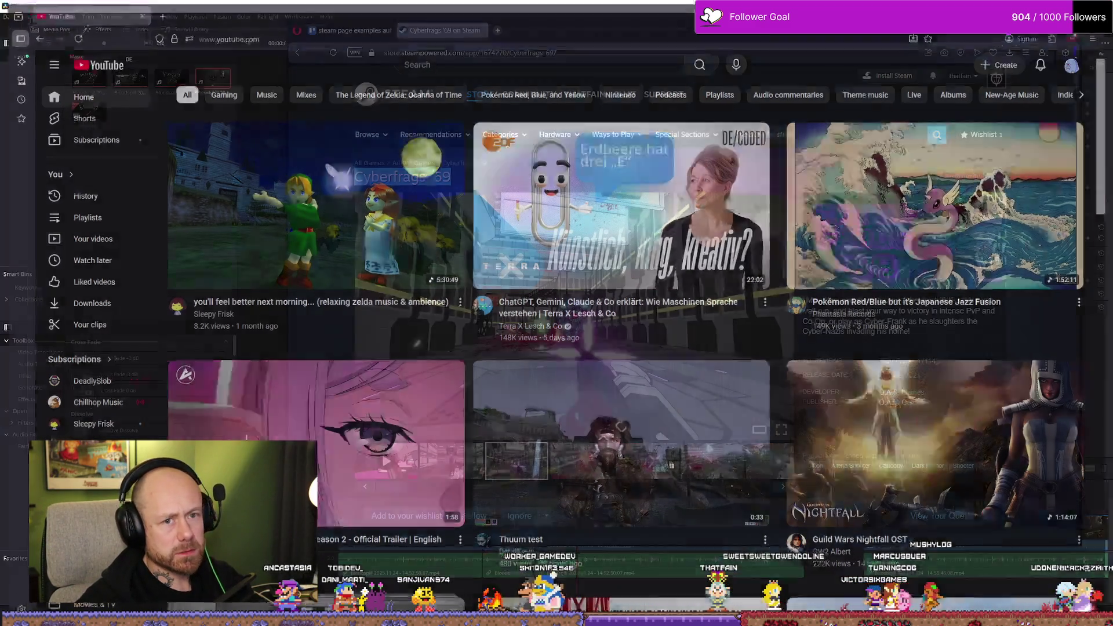
click(498, 30)
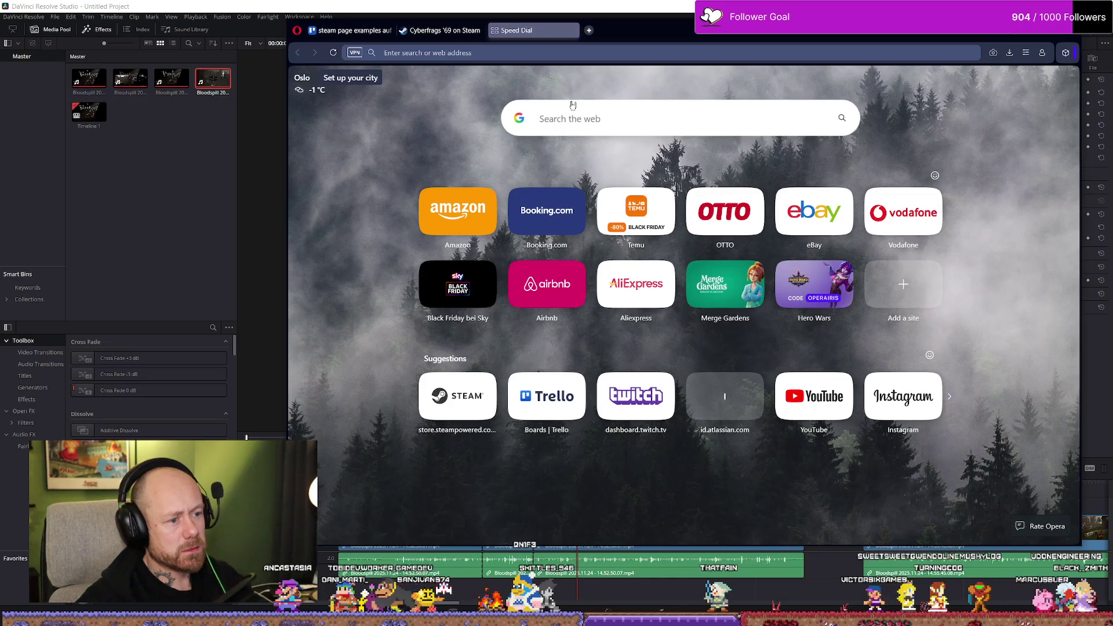
text(youtube)
key(Return)
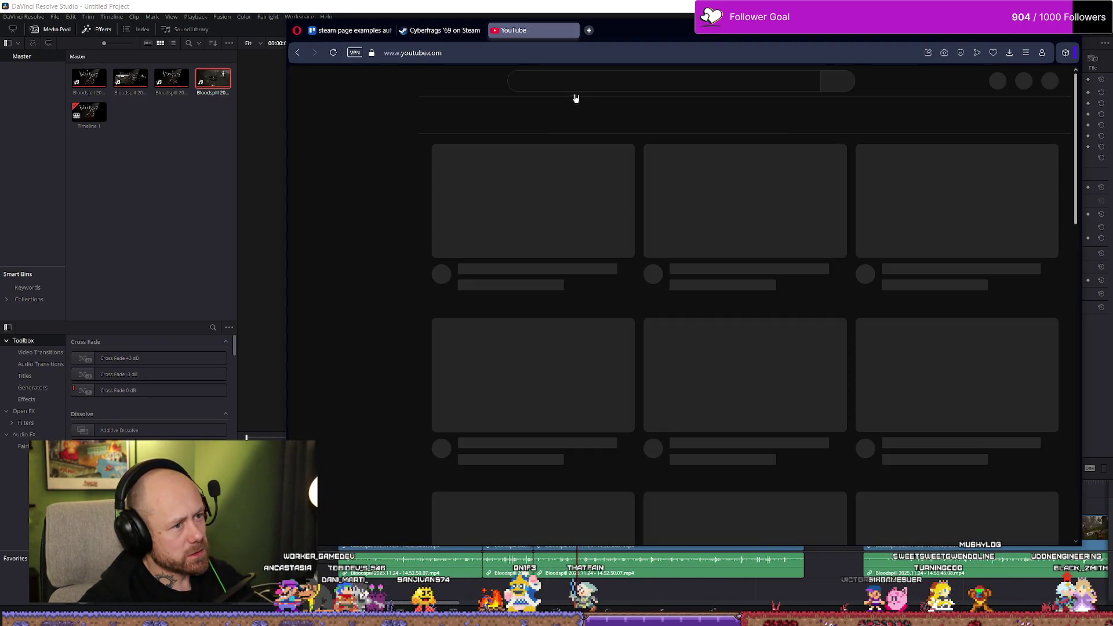
click(585, 82)
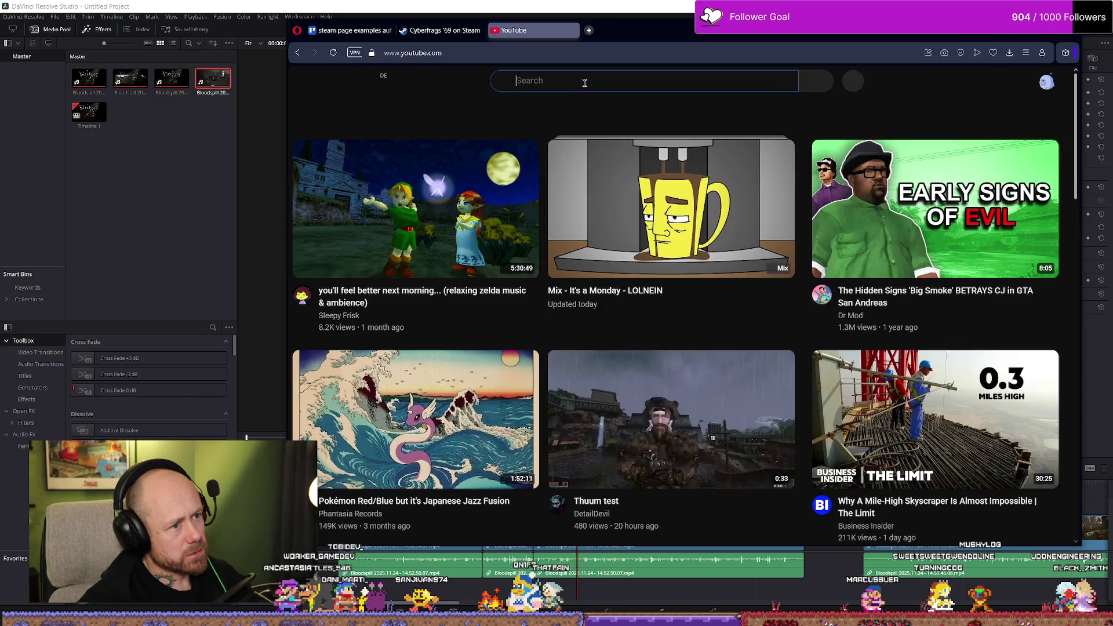
text(Cyberfrags '69)
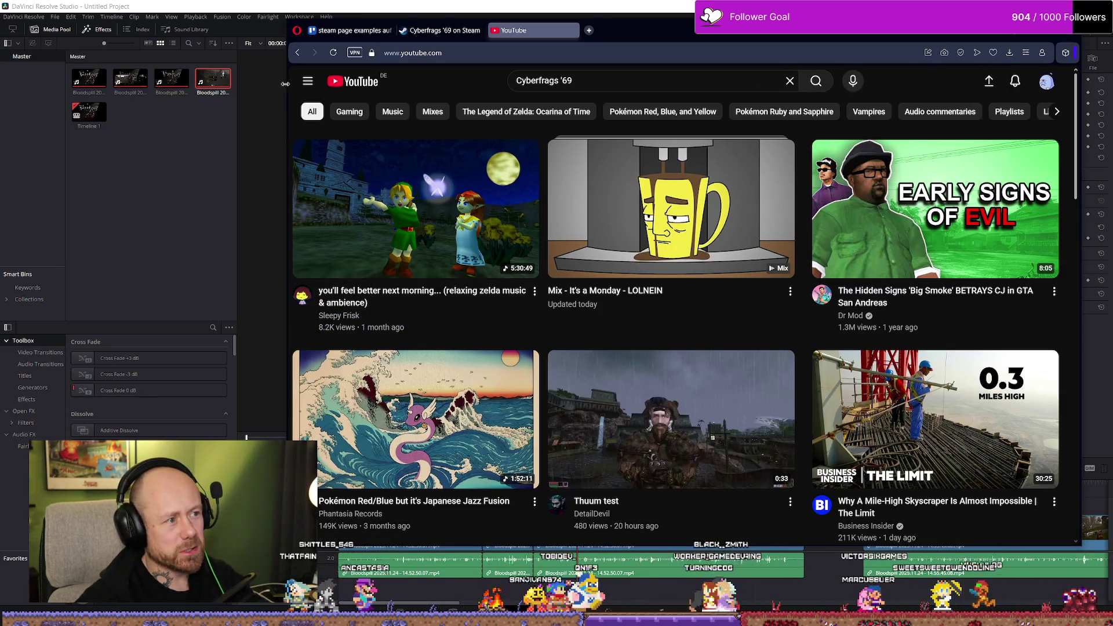
Close the extra YouTube tab and switch to the other browser window showing YouTube
click(307, 81)
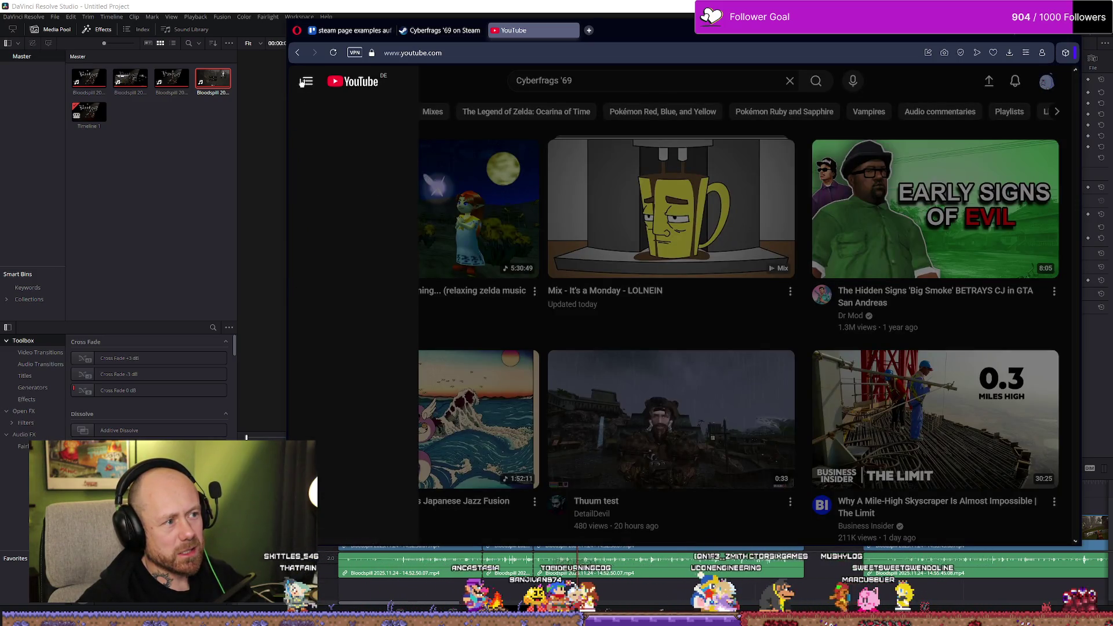
click(302, 82)
click(1048, 83)
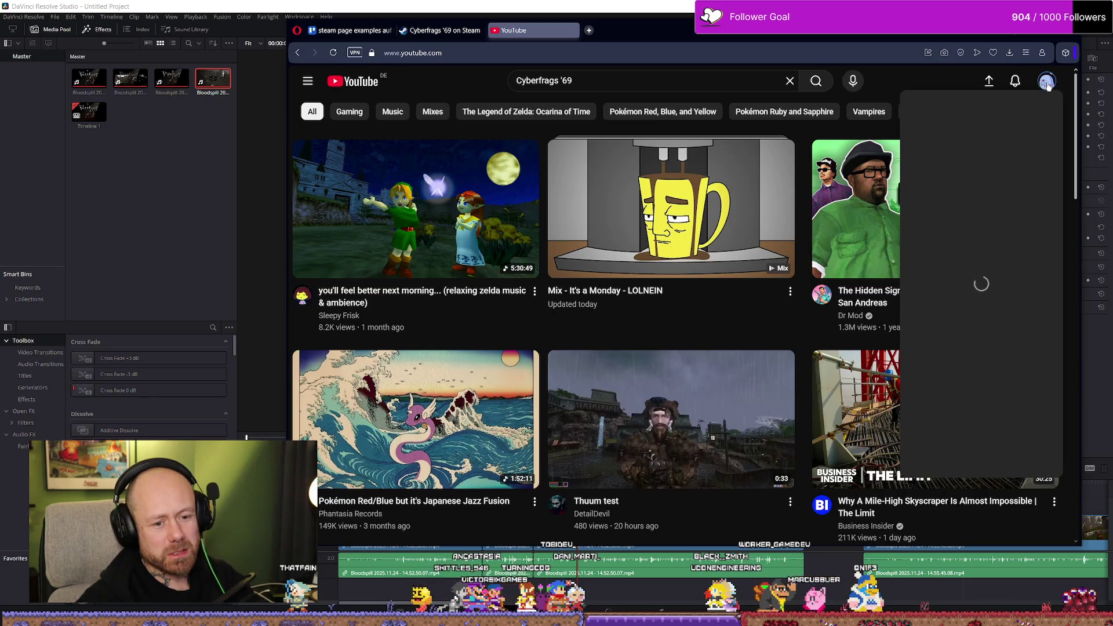
click(1047, 85)
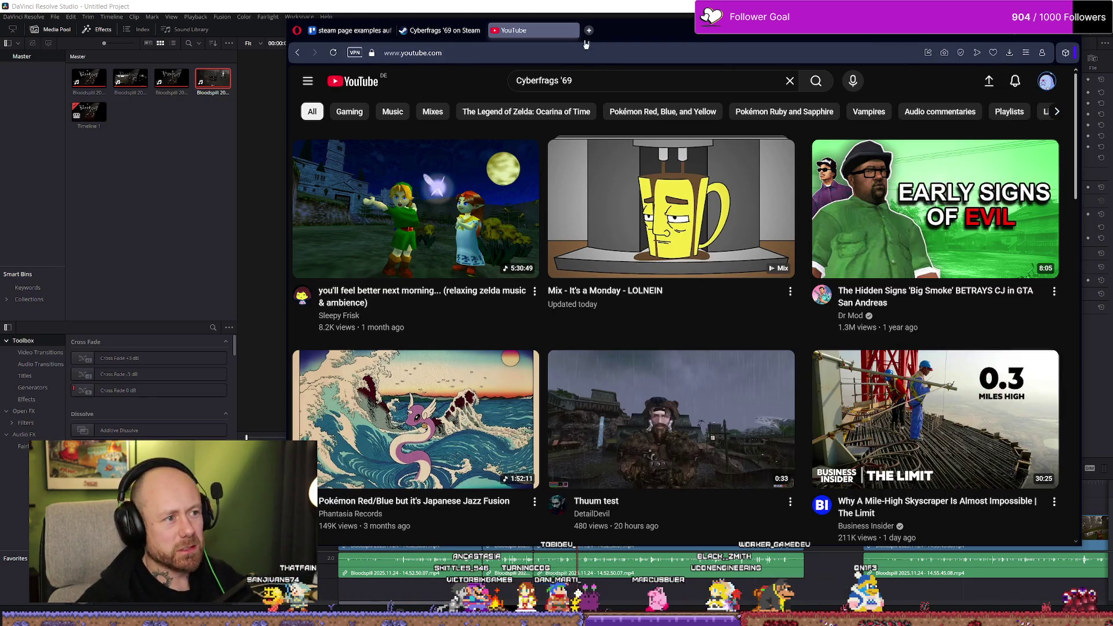
key(ctrl+w)
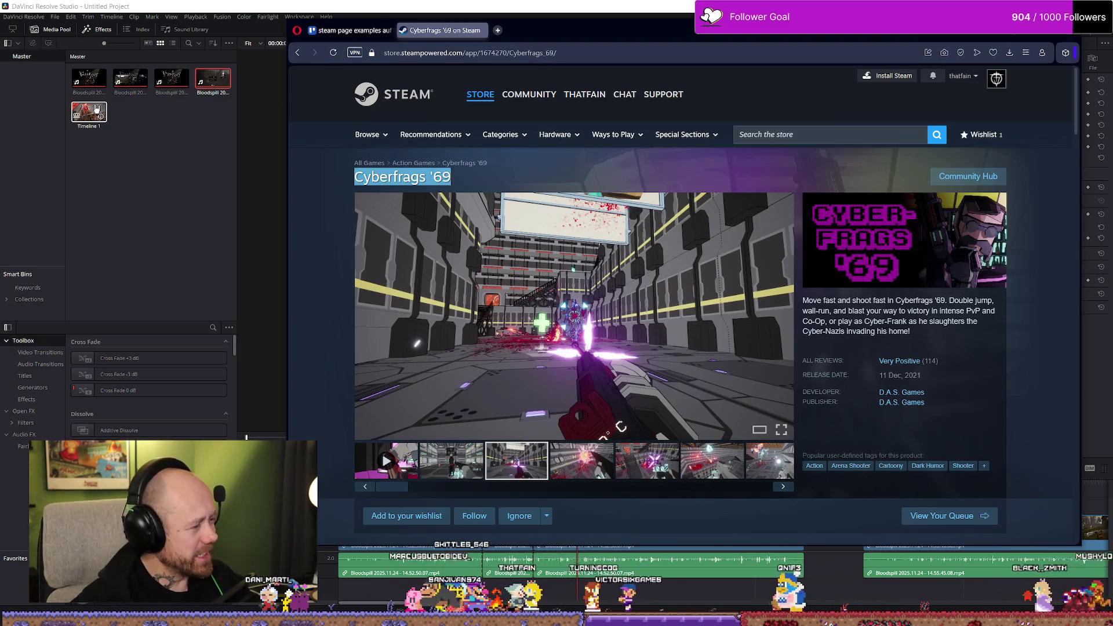
key(alt+Tab)
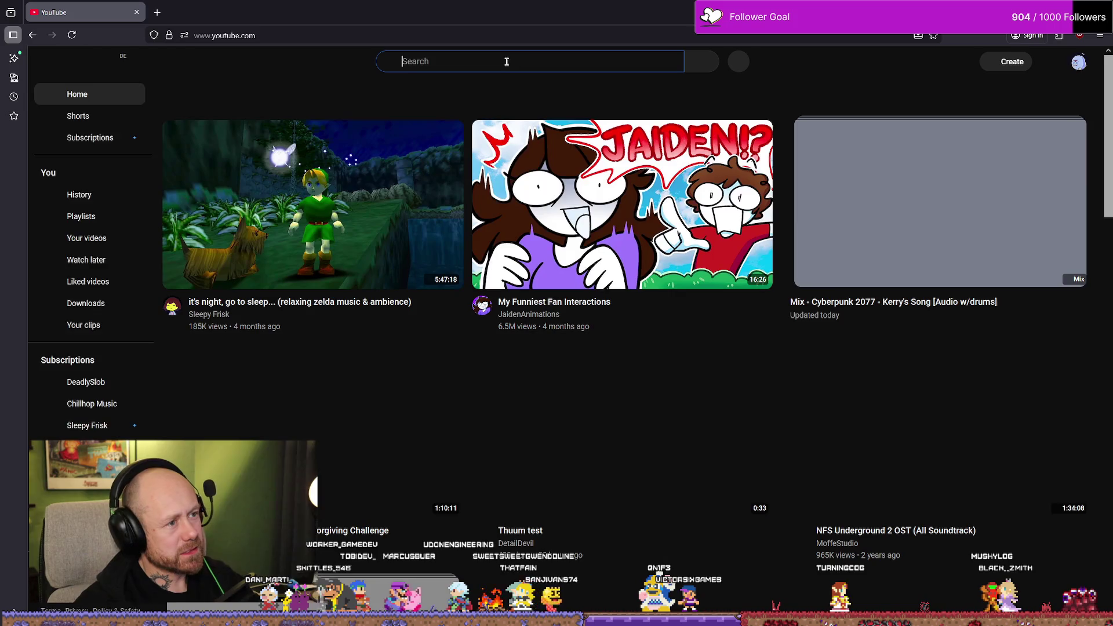
Search YouTube for 'Cyberfrags '69'
click(507, 62)
text(Cyberfrags '69)
key(Return)
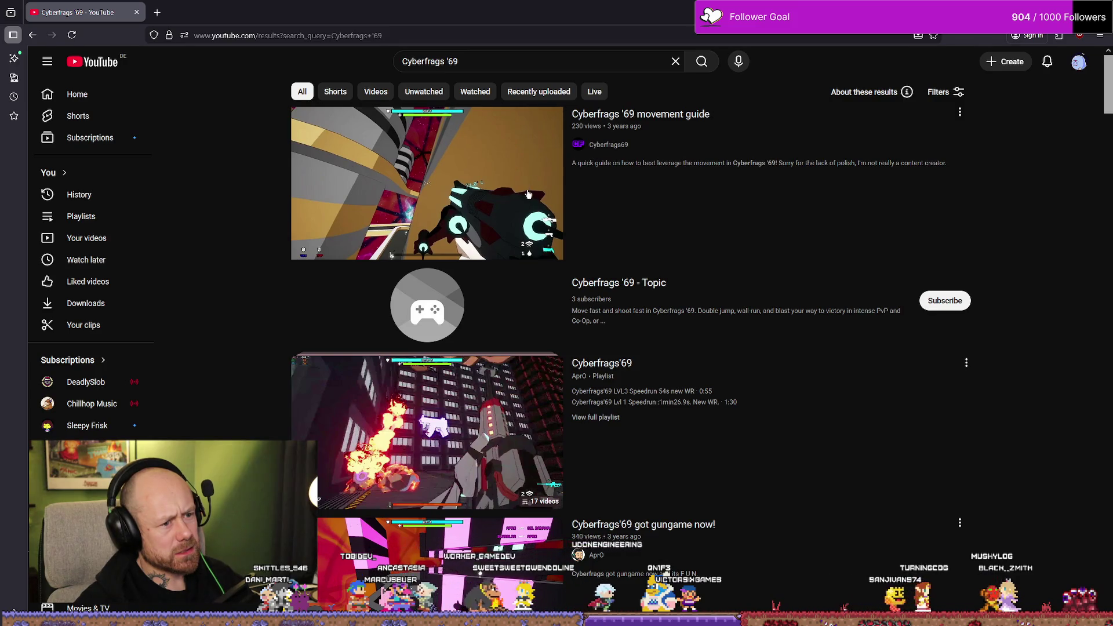
Scroll through the results and open the CYBERFRAGS '69 Showcase video
scroll(528, 194, down, 10)
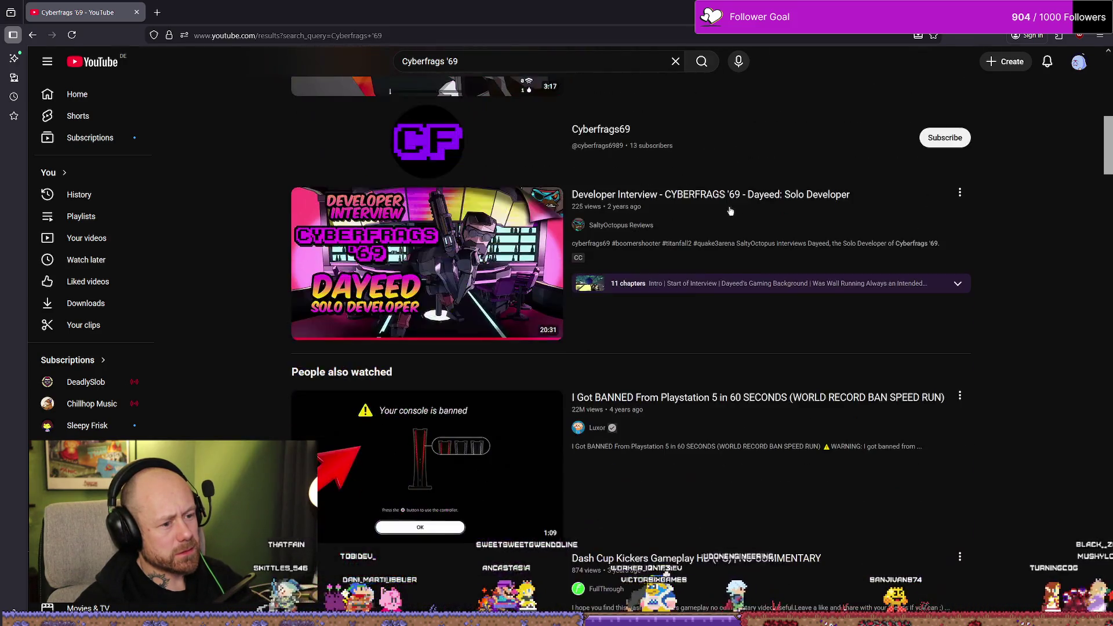
mouse_move(699, 200)
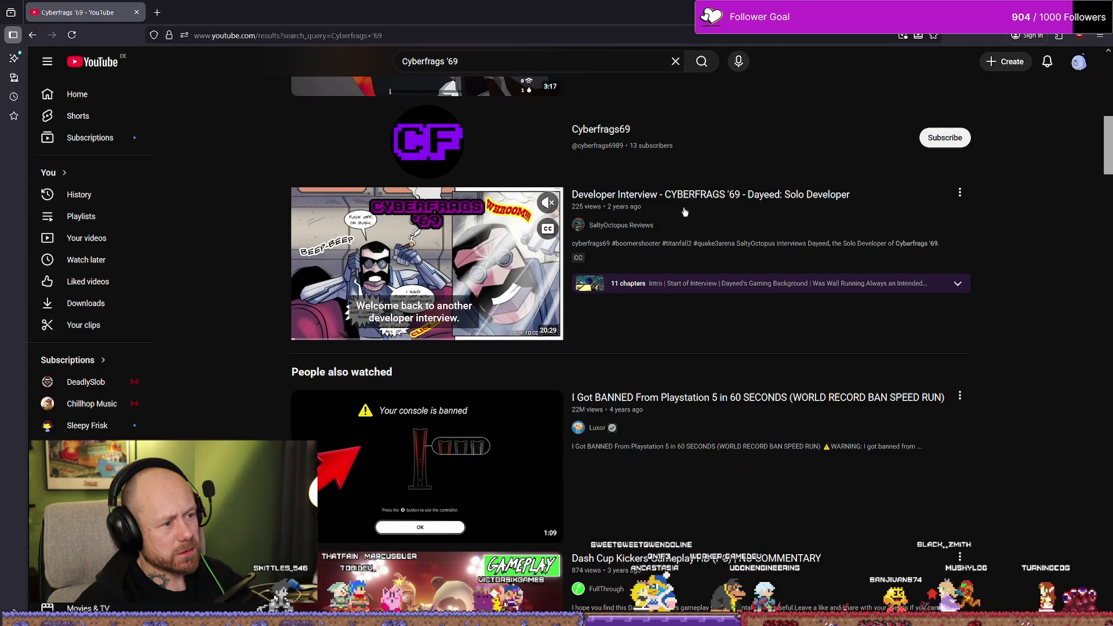
scroll(438, 278, down, 3)
scroll(438, 277, down, 3)
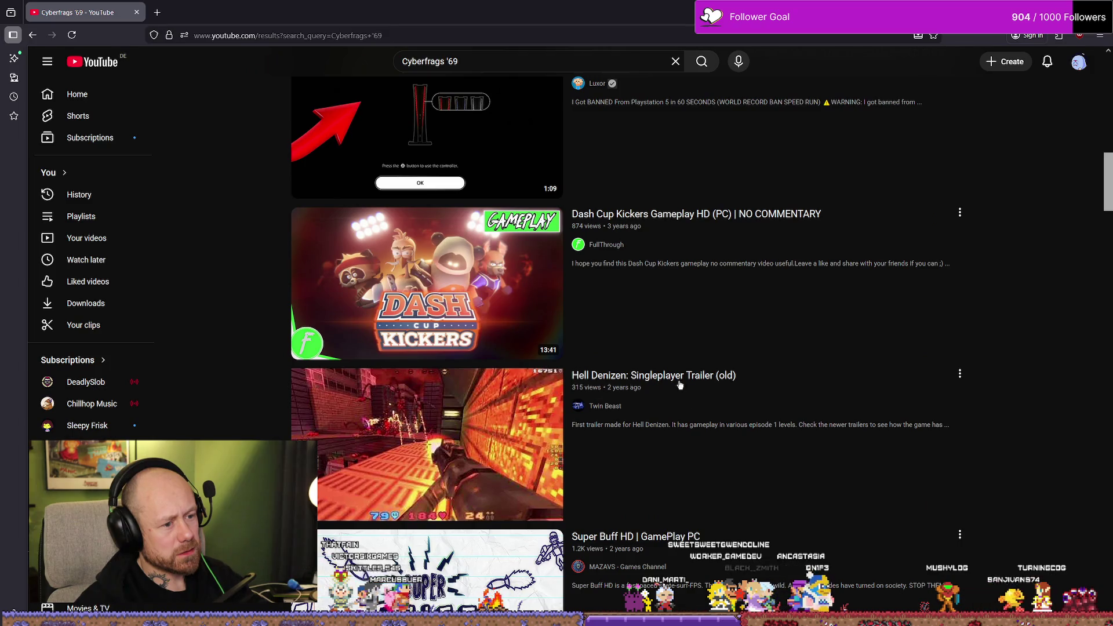
mouse_move(675, 374)
scroll(743, 376, down, 8)
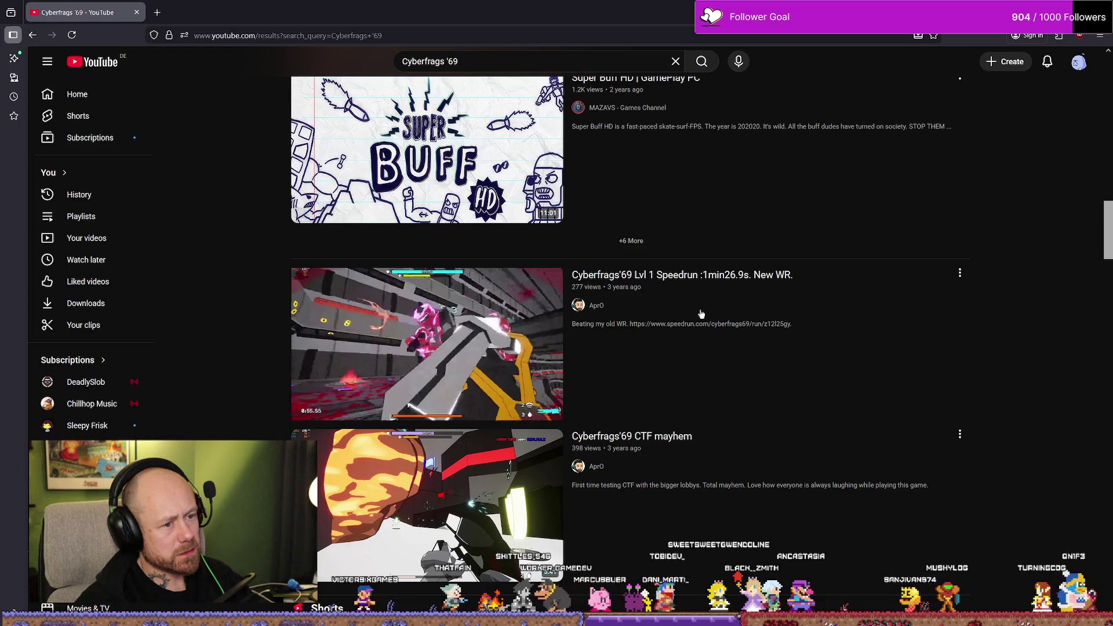
scroll(636, 271, down, 11)
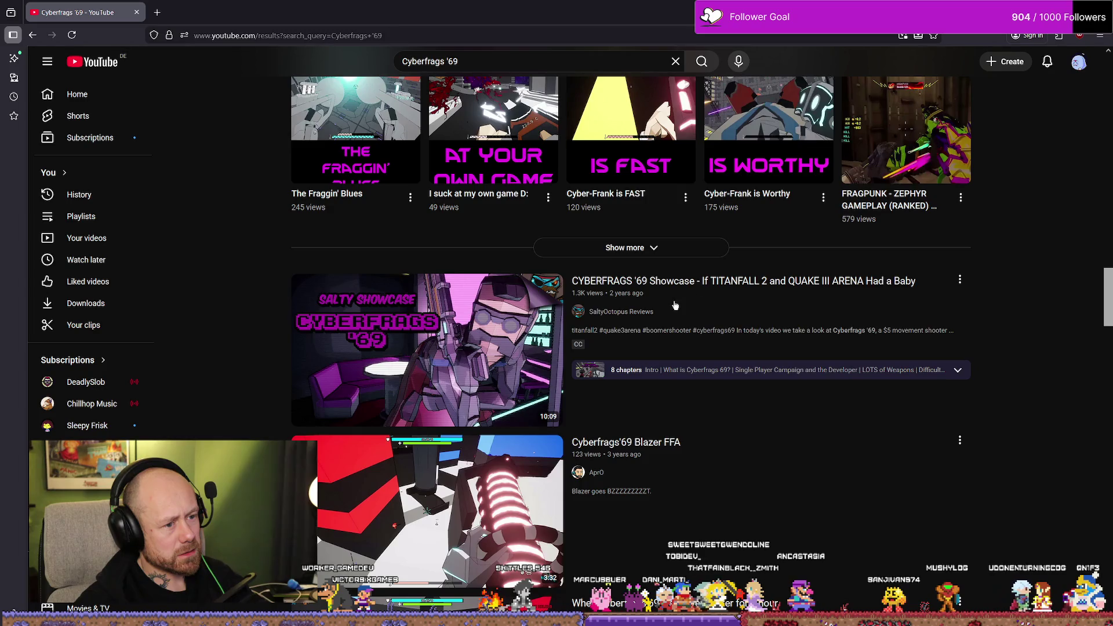
click(817, 290)
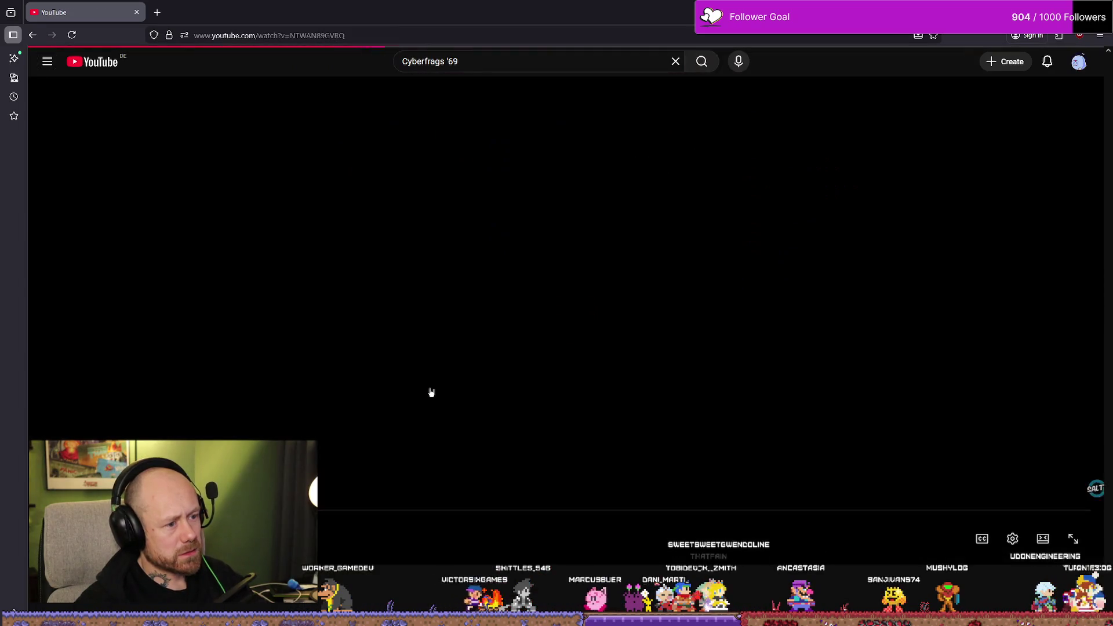
Pause and resume the CYBERFRAGS '69 Showcase, then seek ahead through later gameplay
key(space)
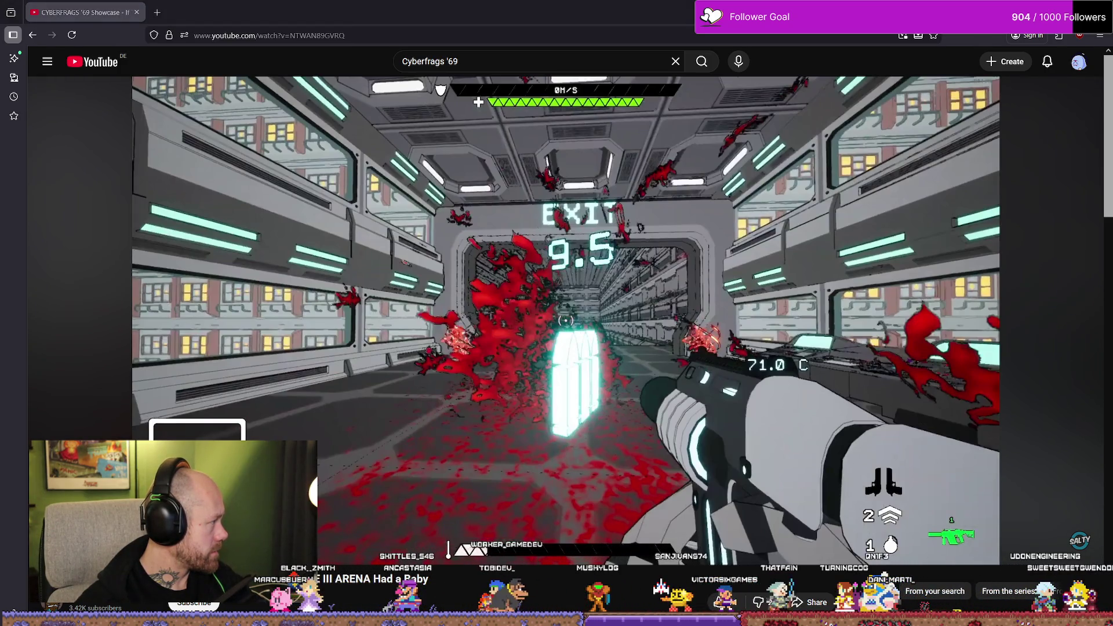
key(space)
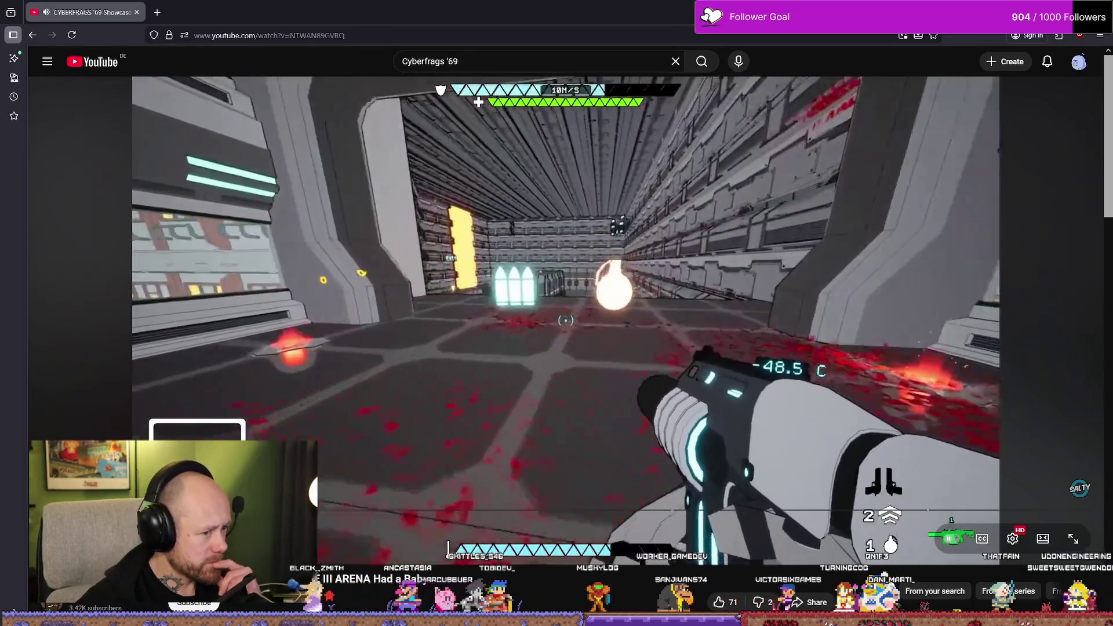
drag(142, 511, 196, 511)
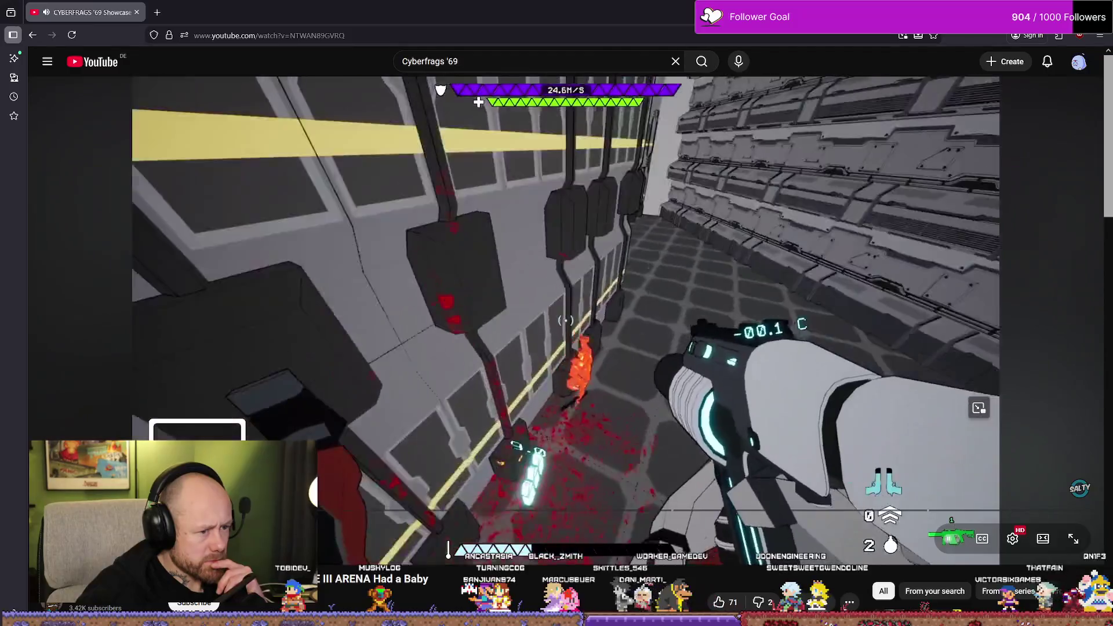
drag(196, 510, 203, 511)
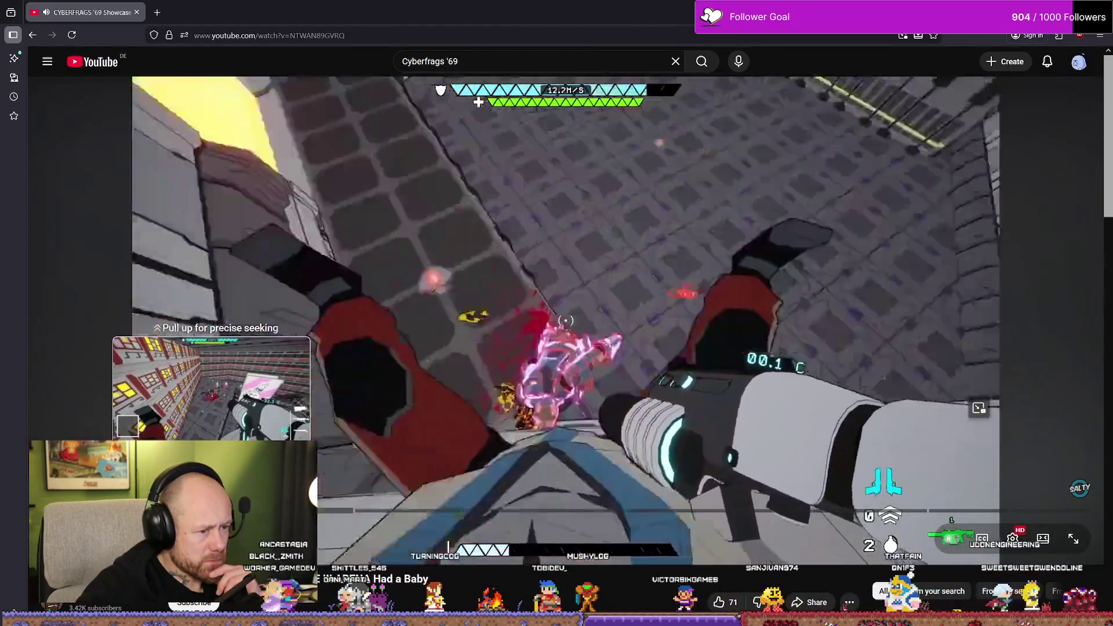
drag(212, 510, 212, 510)
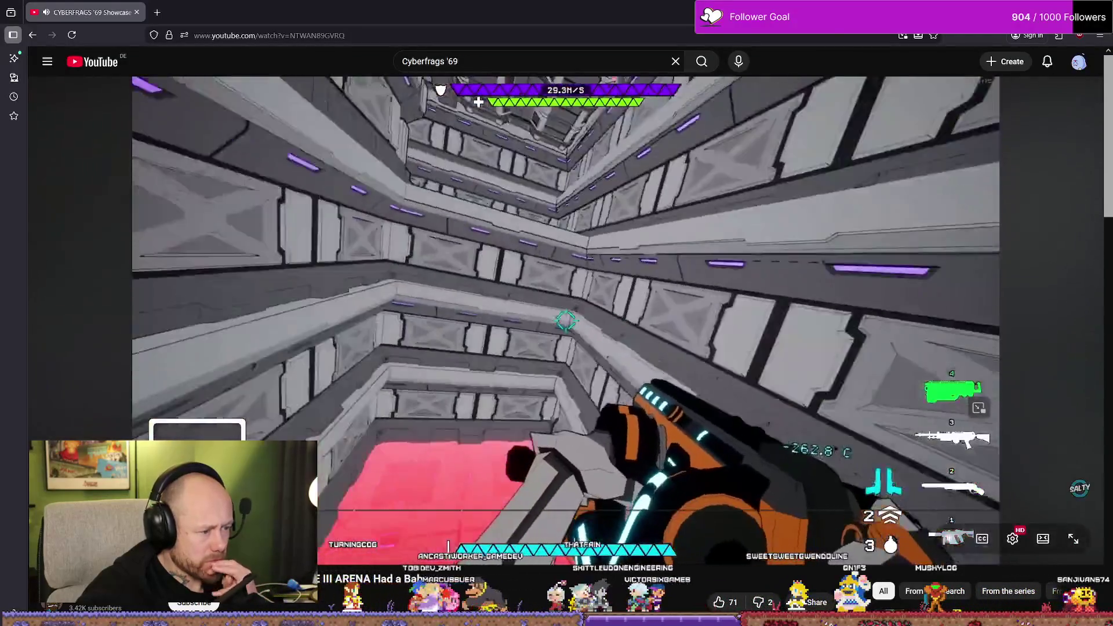
drag(197, 512, 174, 511)
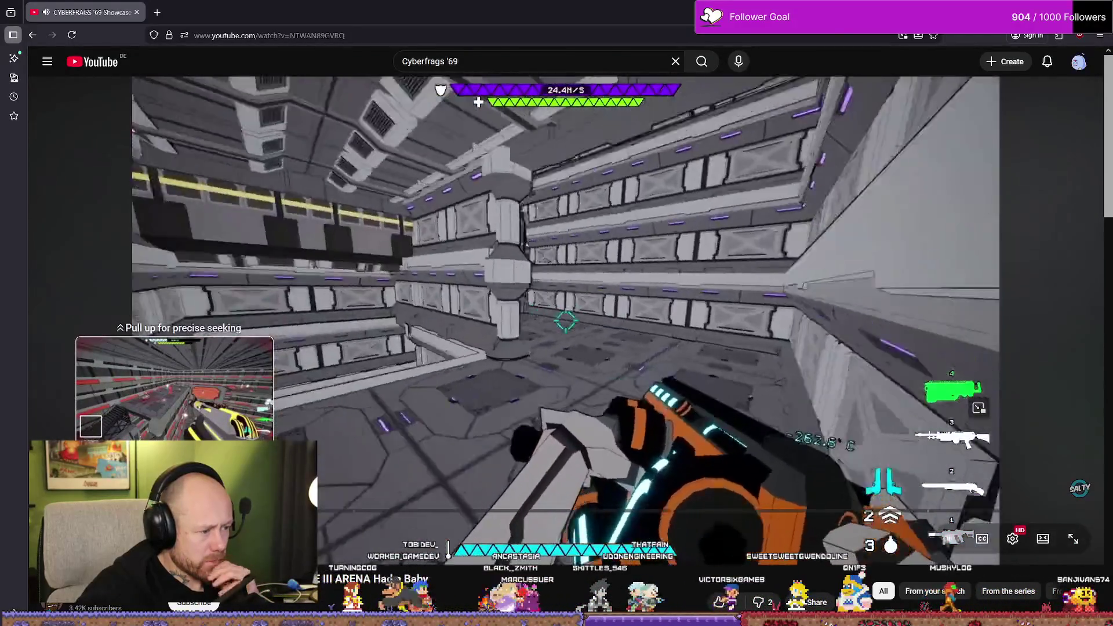
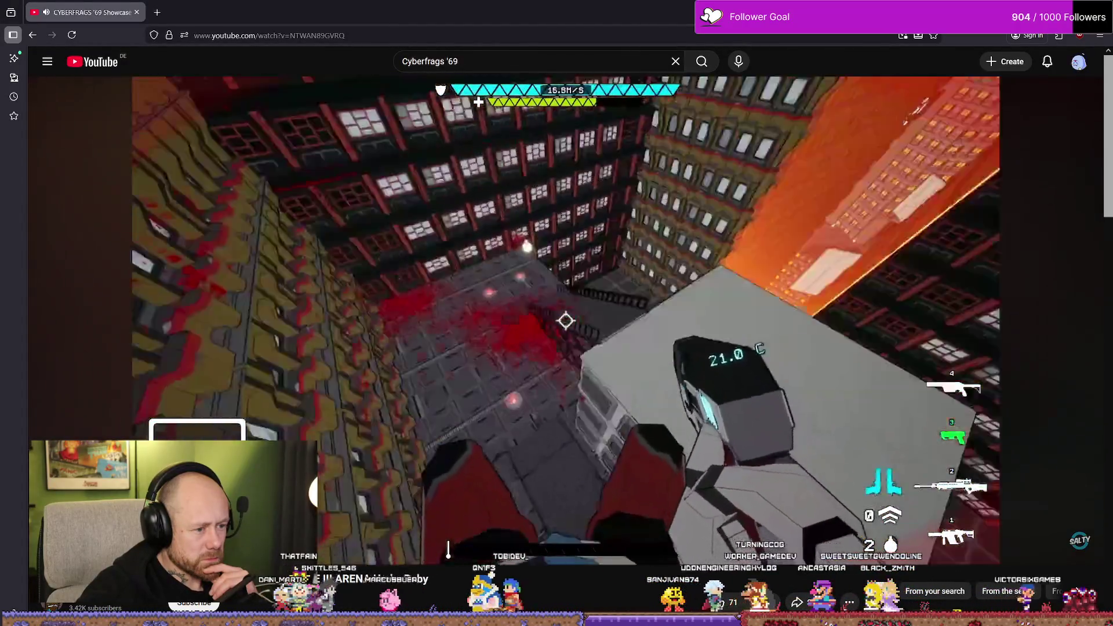
Watch more of the Cyberfrags '69 showcase, then pause it on the corridor firefight
click(578, 398)
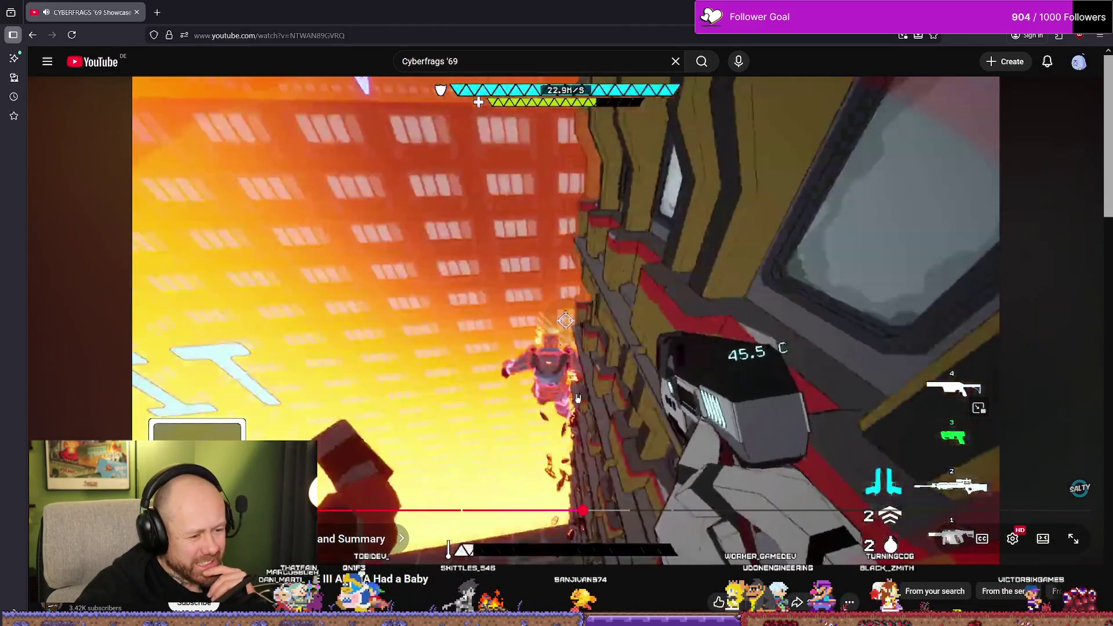
click(580, 400)
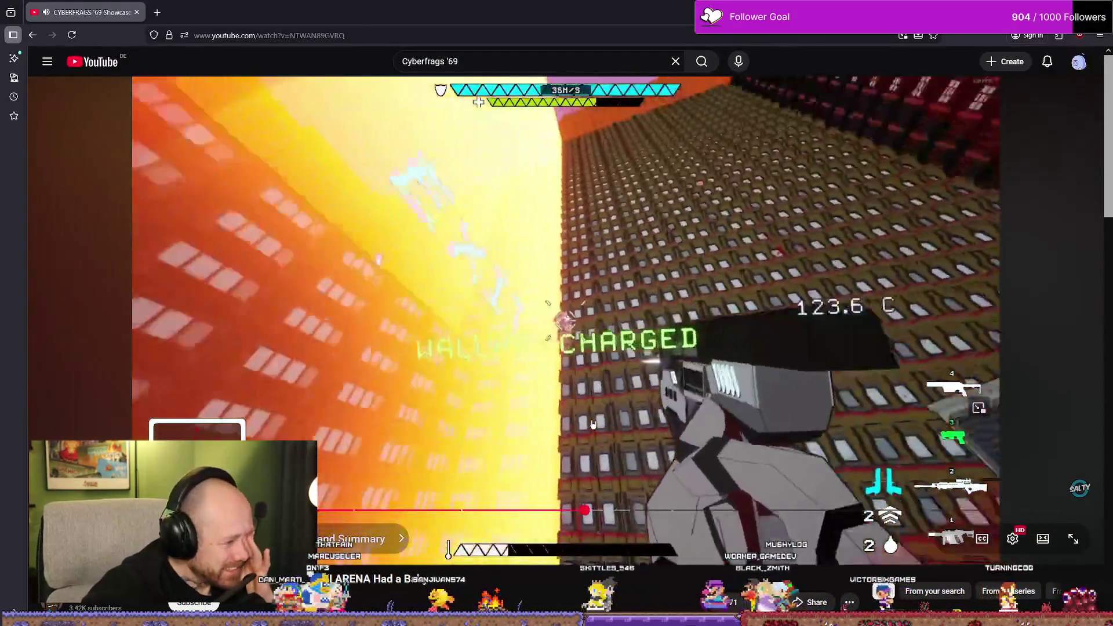
click(597, 418)
click(602, 410)
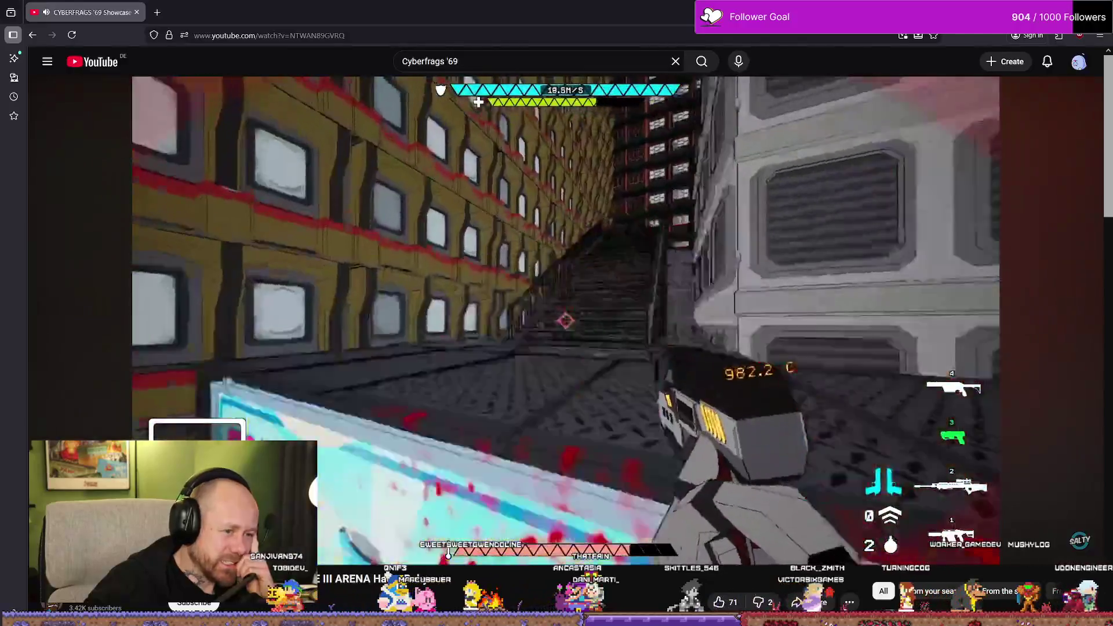
click(609, 400)
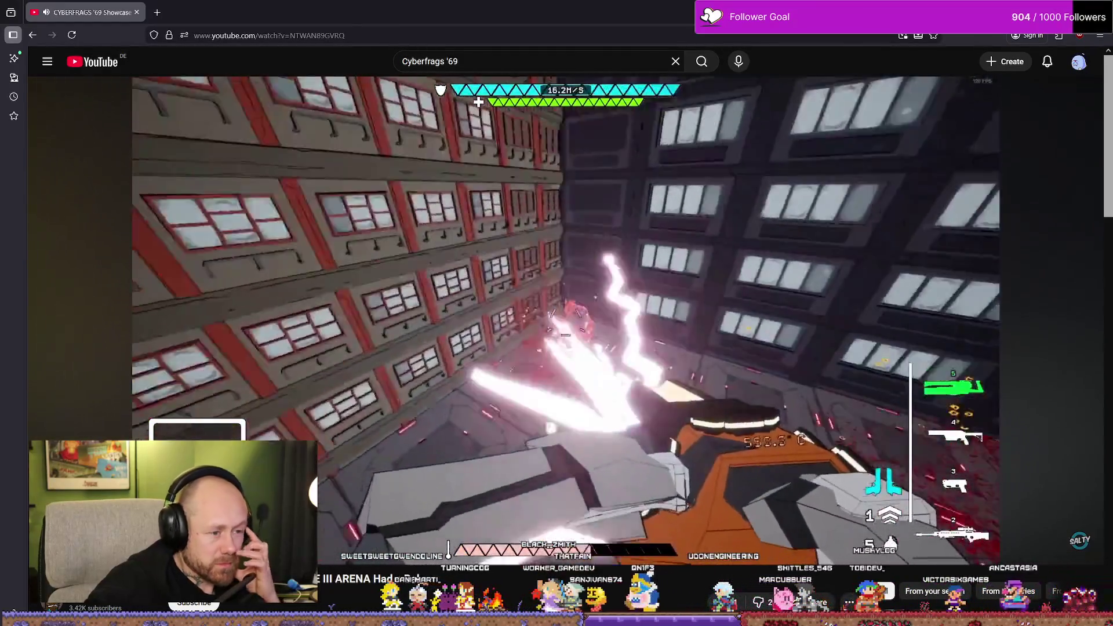
mouse_move(608, 398)
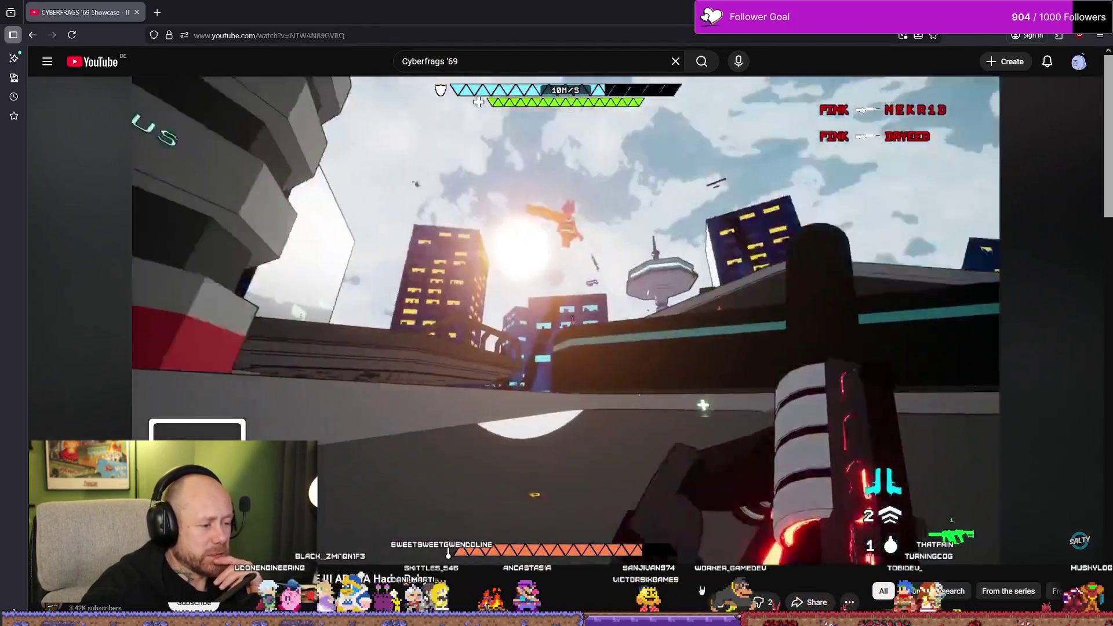
mouse_move(712, 511)
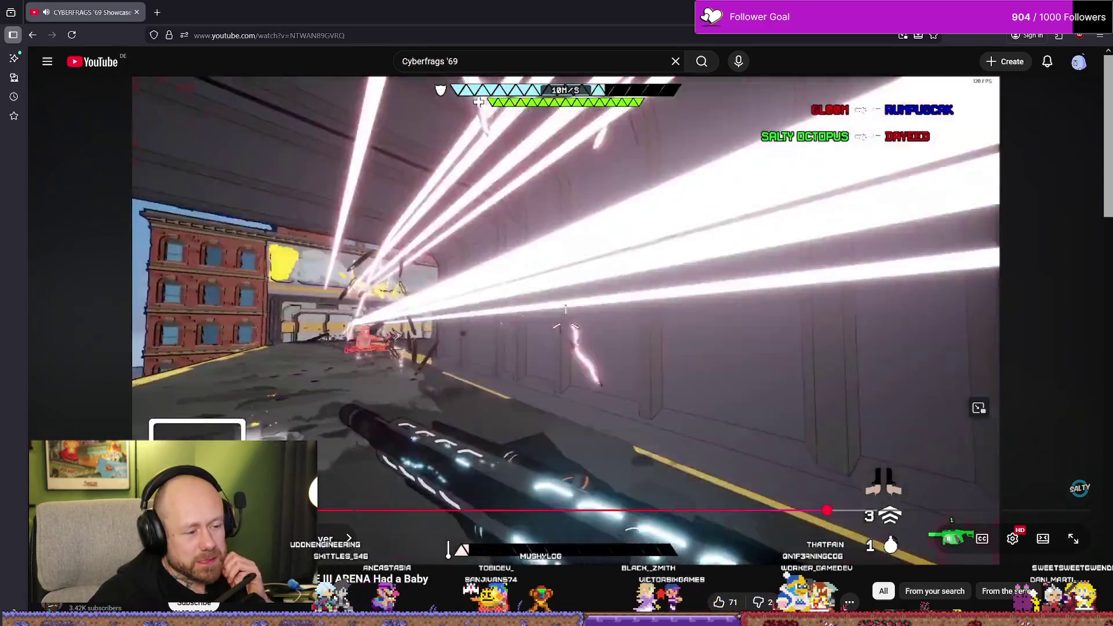
click(241, 227)
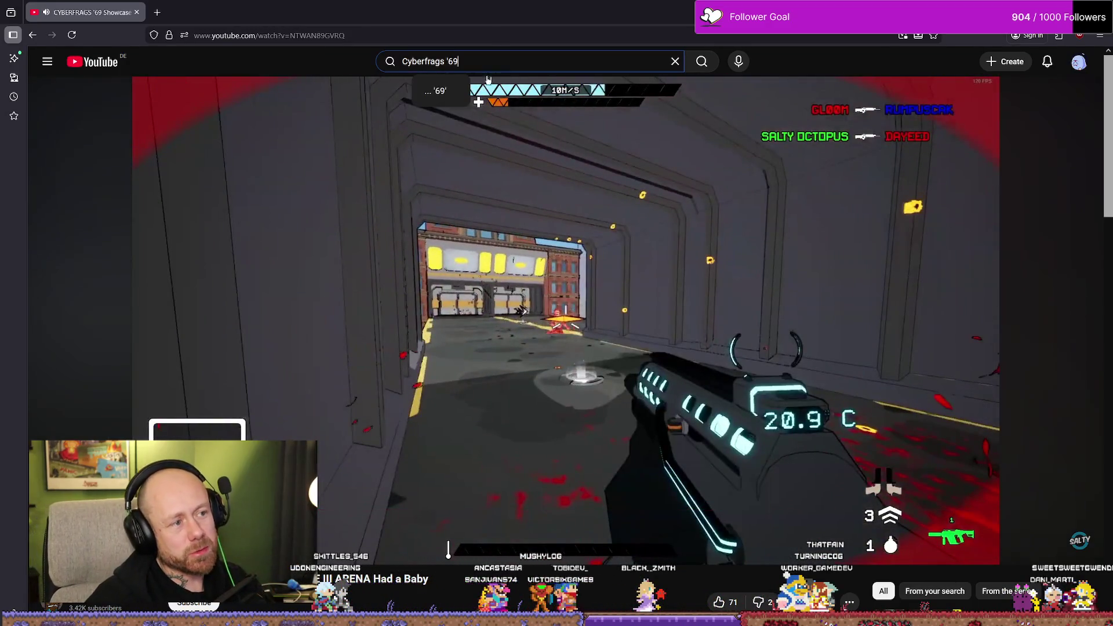
Replace the previous search query with 'straftat' and run the search
text(co)
key(BackSpace)
key(BackSpace)
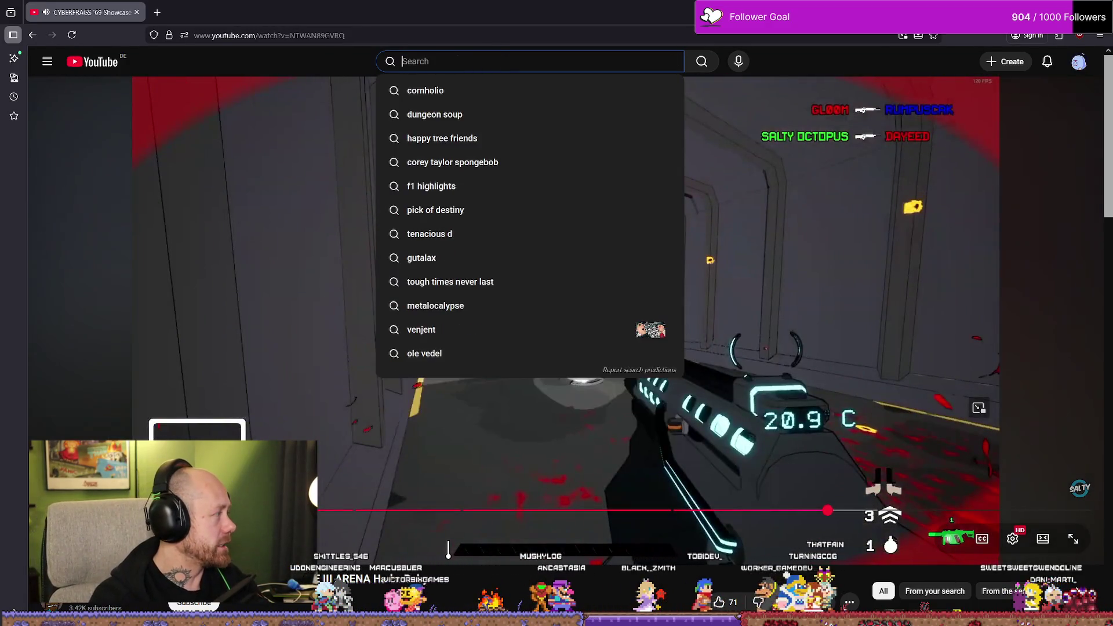
text(st)
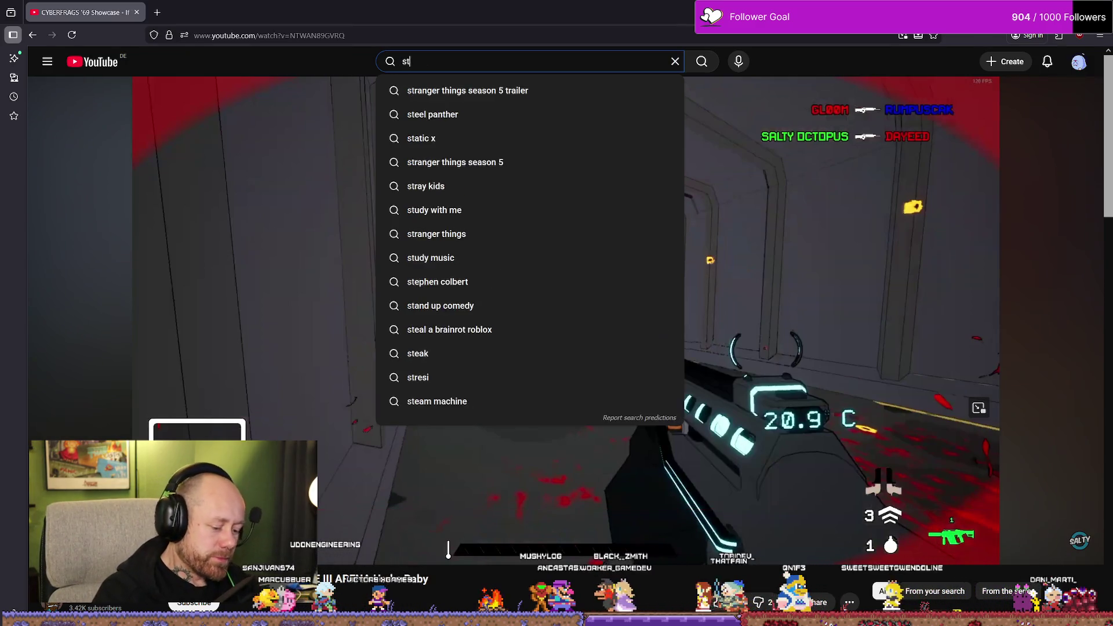
text(raftat)
key(Return)
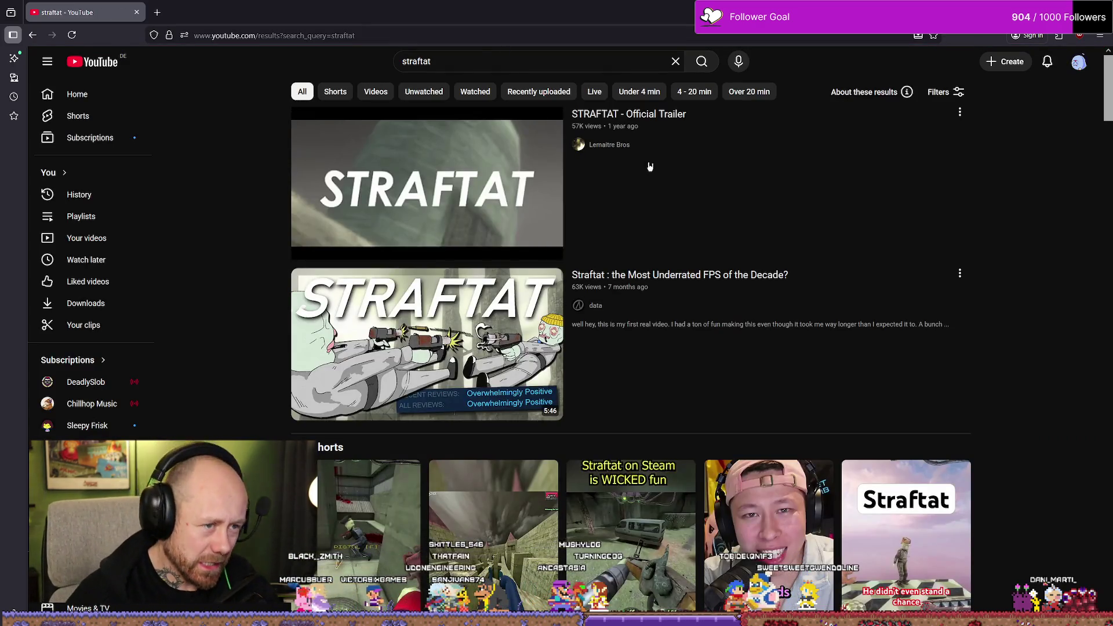
Refine the search to 'straftat gameplay' and open 'Becoming ELITE on a game nobody plays | Straftat'
click(509, 57)
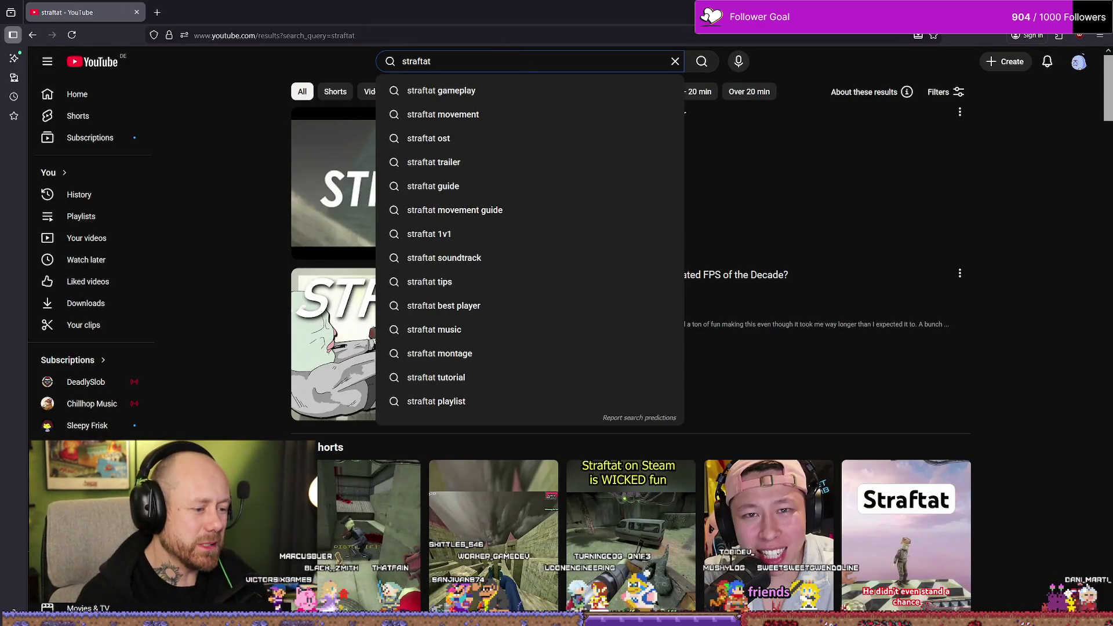
text(gameplay)
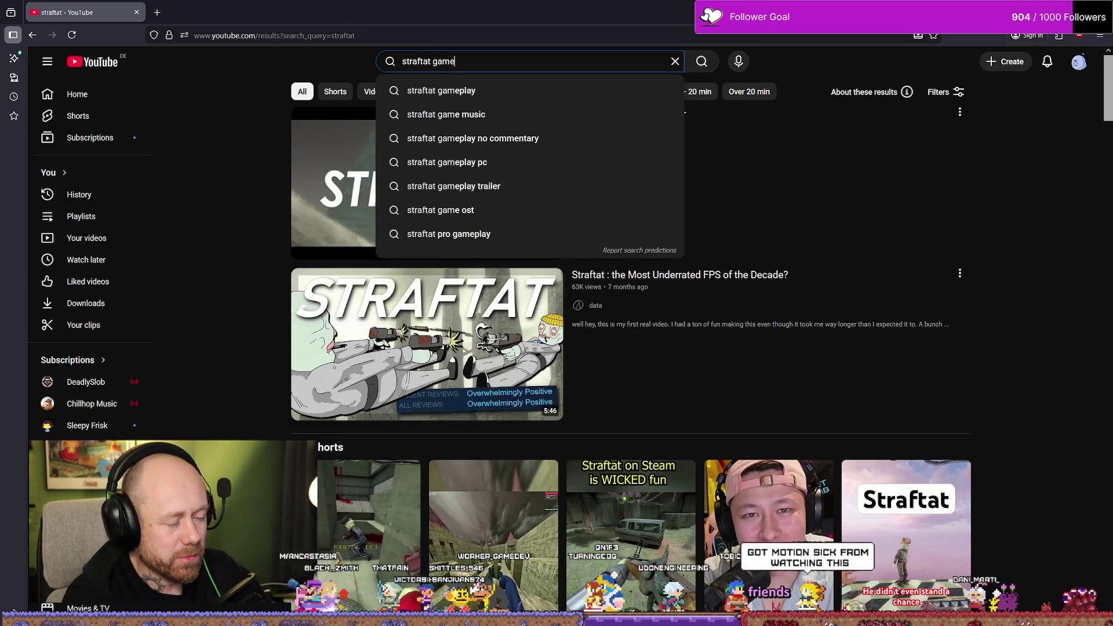
key(Return)
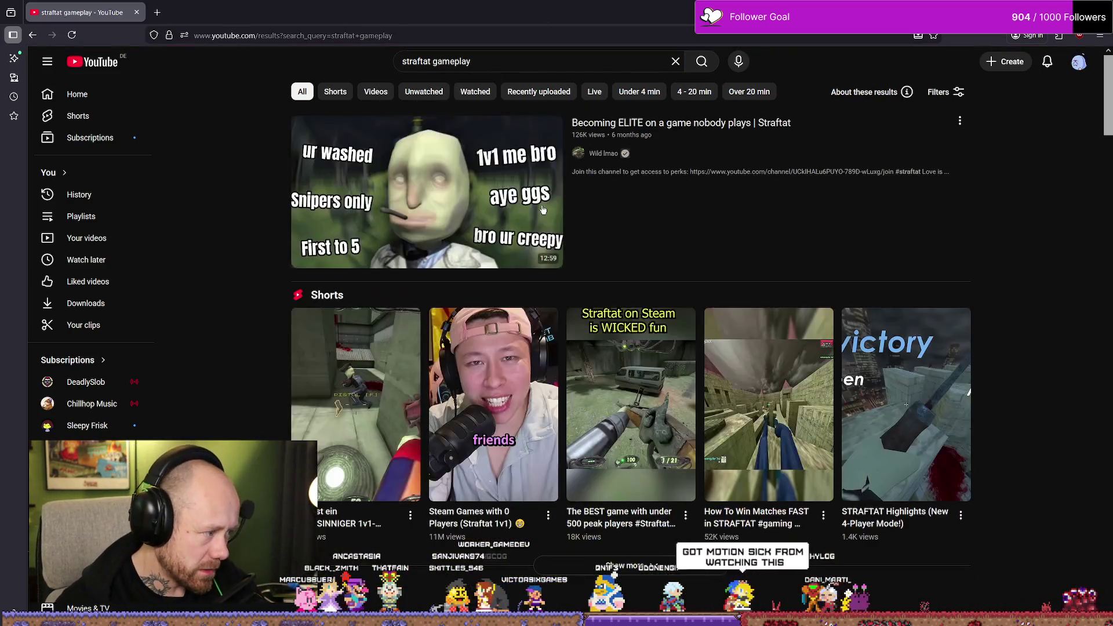
click(607, 61)
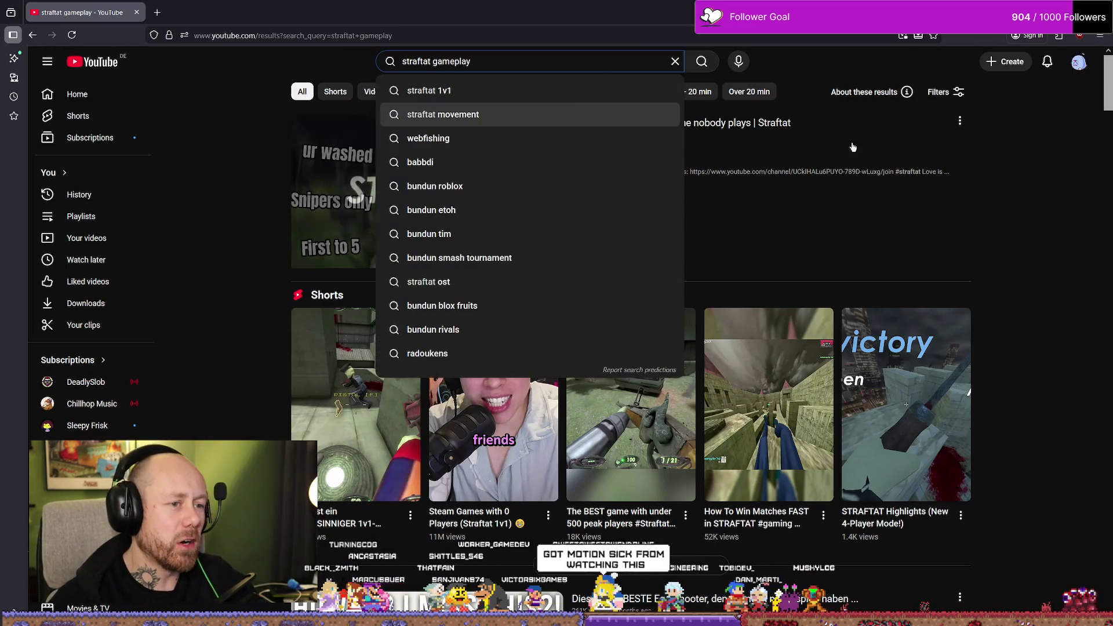
click(885, 157)
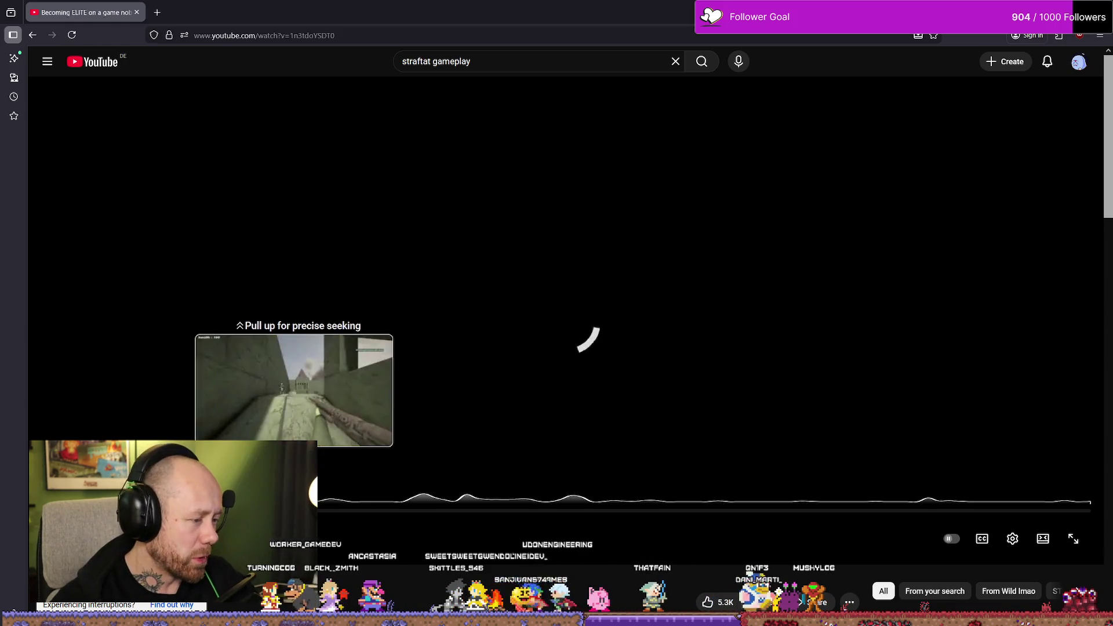
Scrub twice through the Becoming ELITE Straftat video, then pause it on the arena gunfights
drag(294, 511, 327, 451)
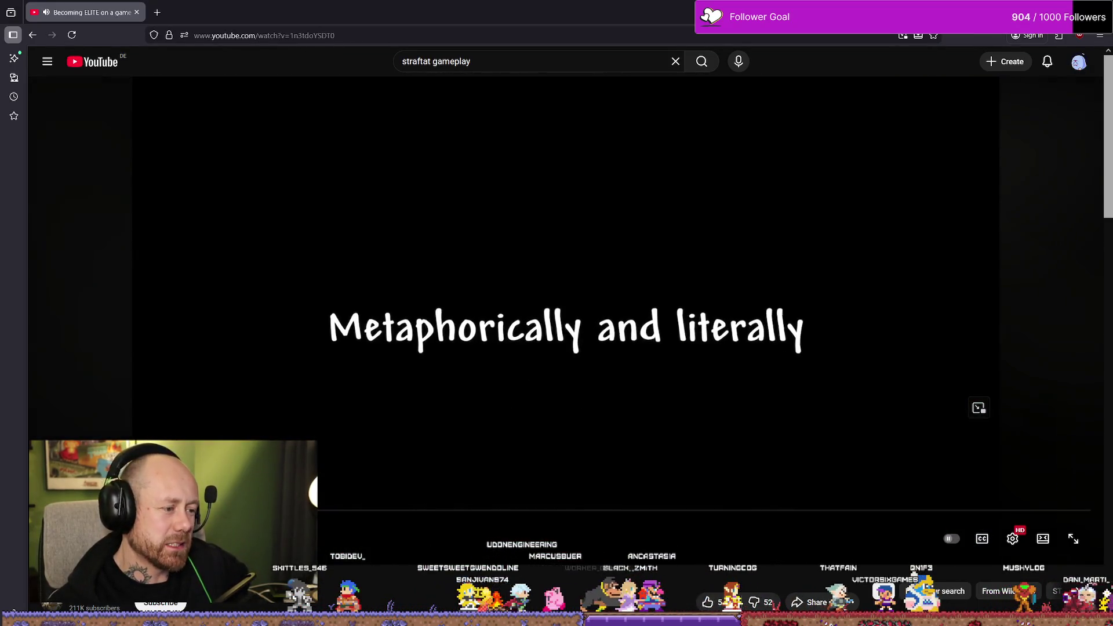
drag(596, 510, 255, 510)
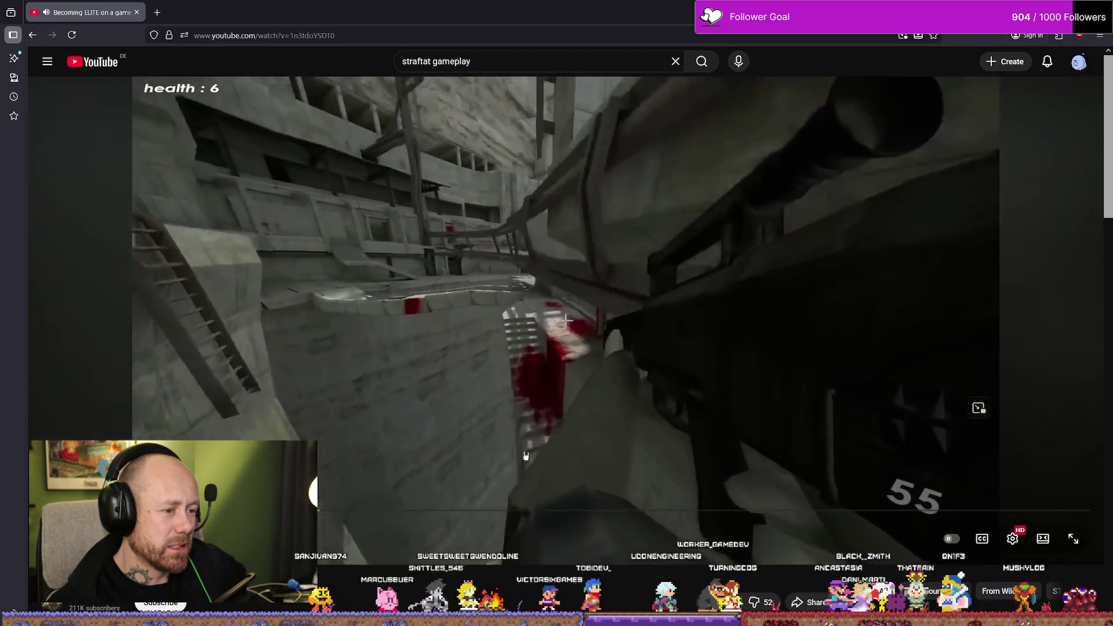
click(536, 376)
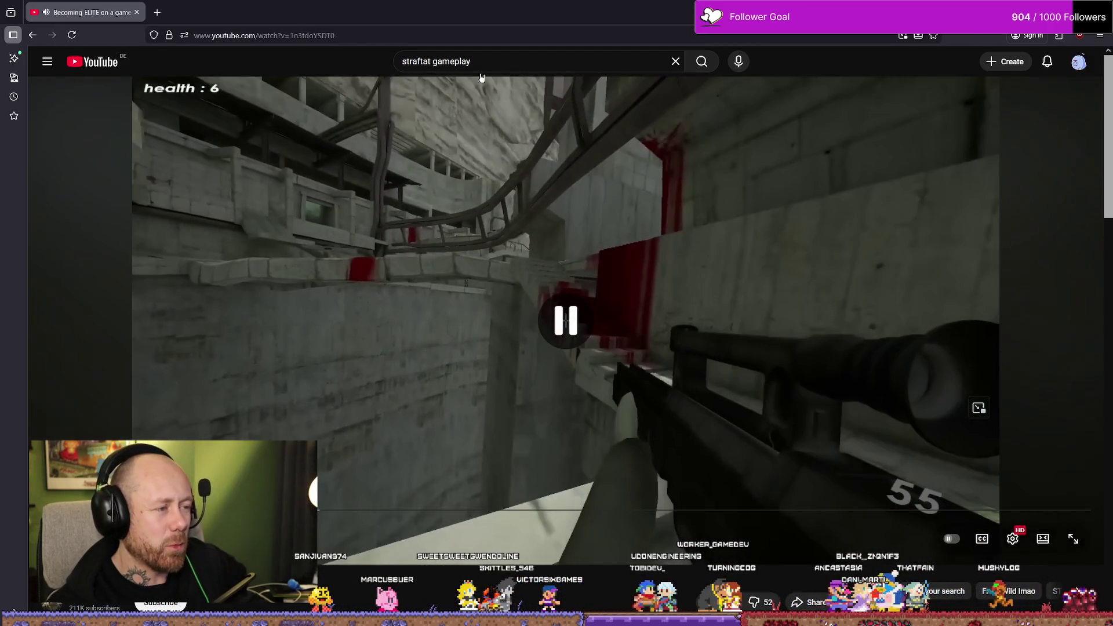
click(527, 62)
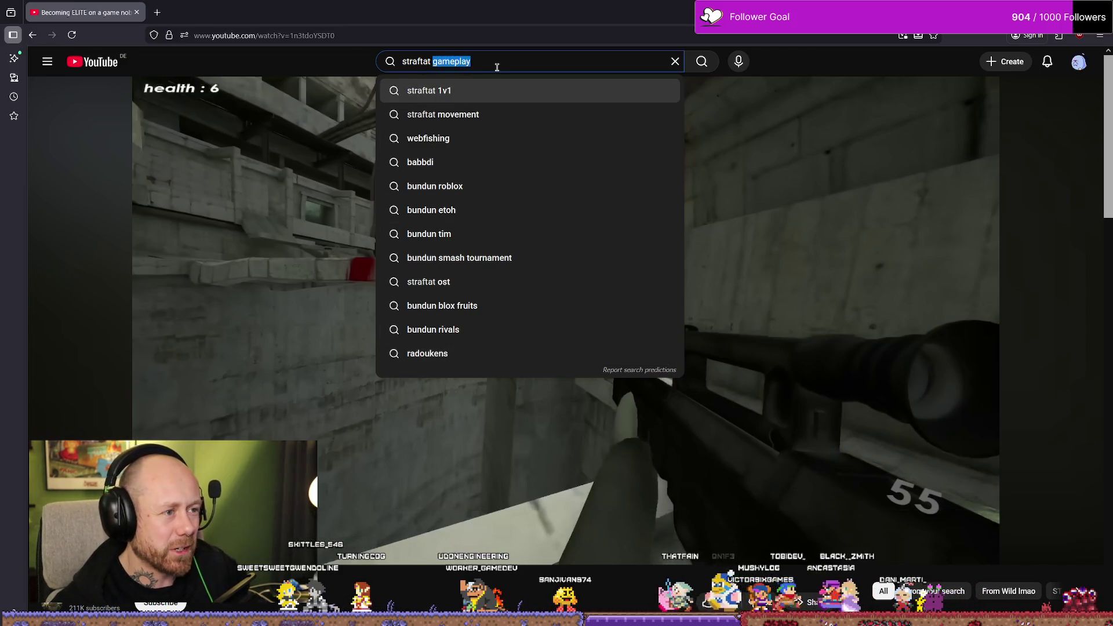
Search for 'straftat gameplay no commentary' and scroll through the results
text(no)
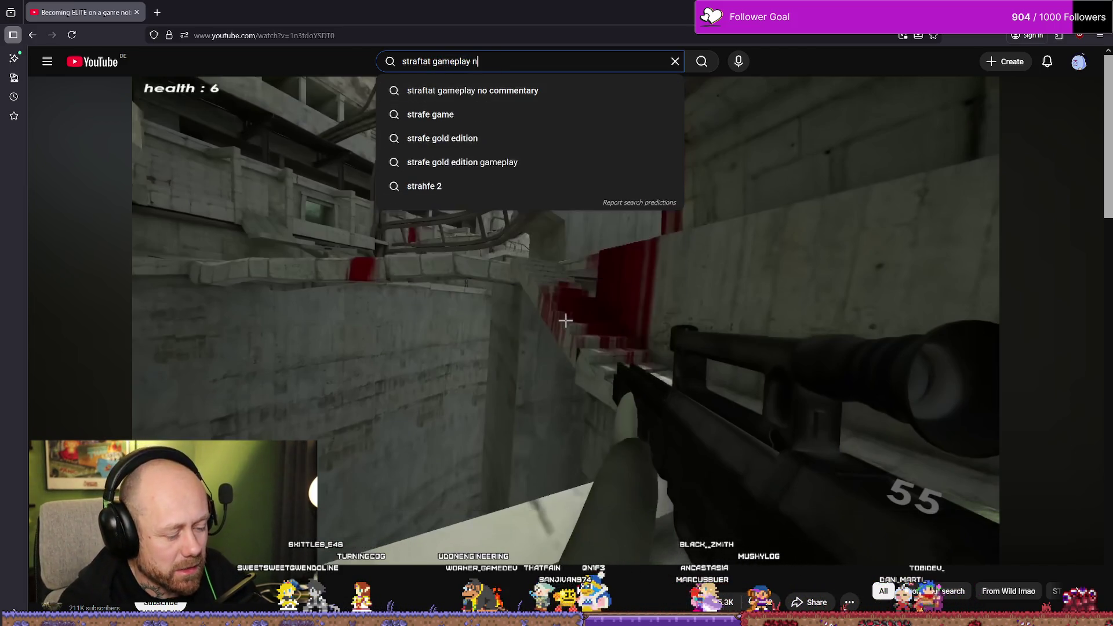
key(Down)
key(Return)
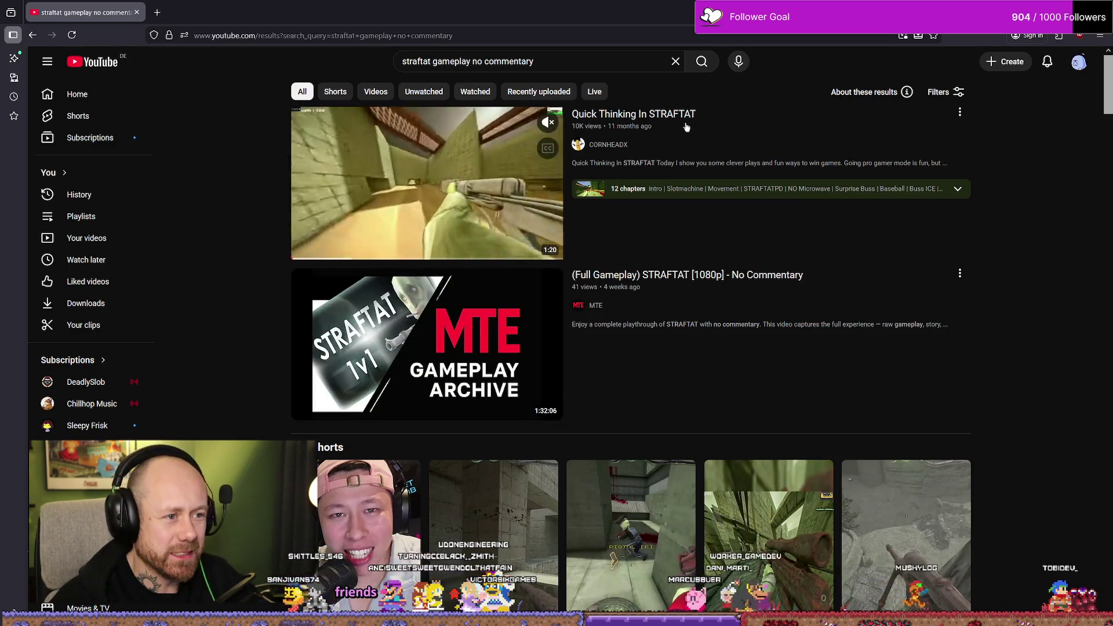
scroll(585, 327, down, 5)
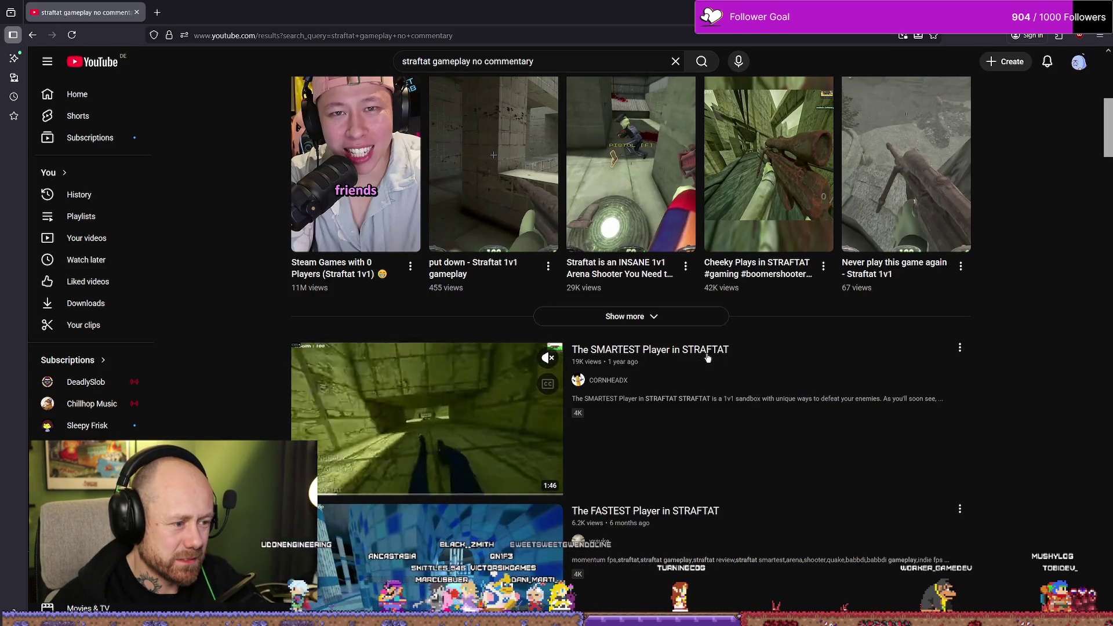
Remove 'no commentary' from the query, rerun 'straftat gameplay', and scroll the results
drag(562, 65, 442, 64)
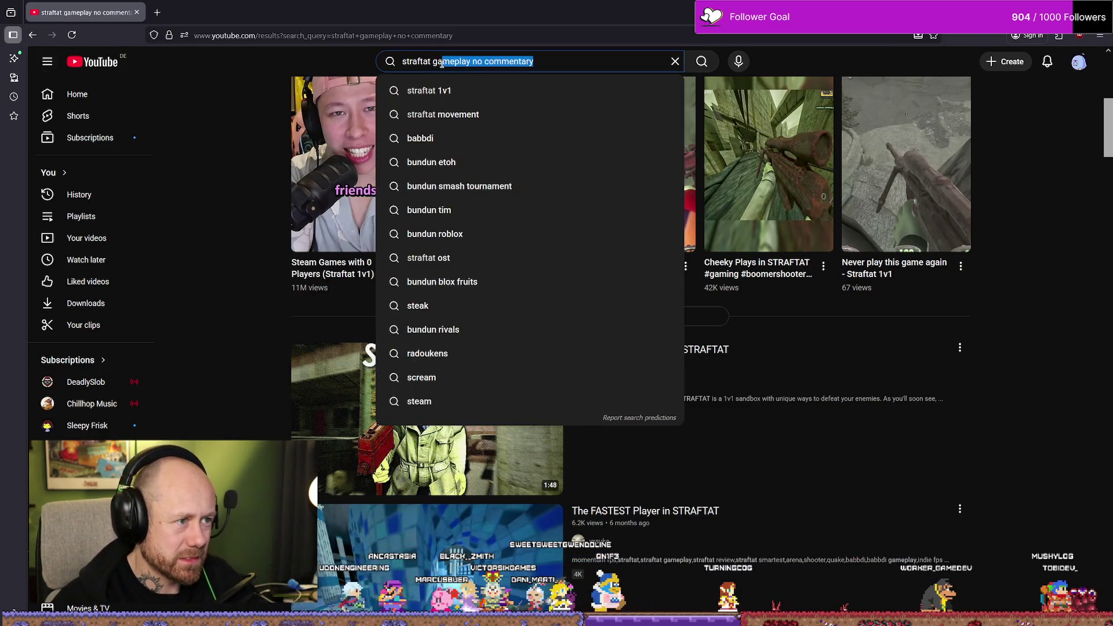
key(BackSpace)
key(Return)
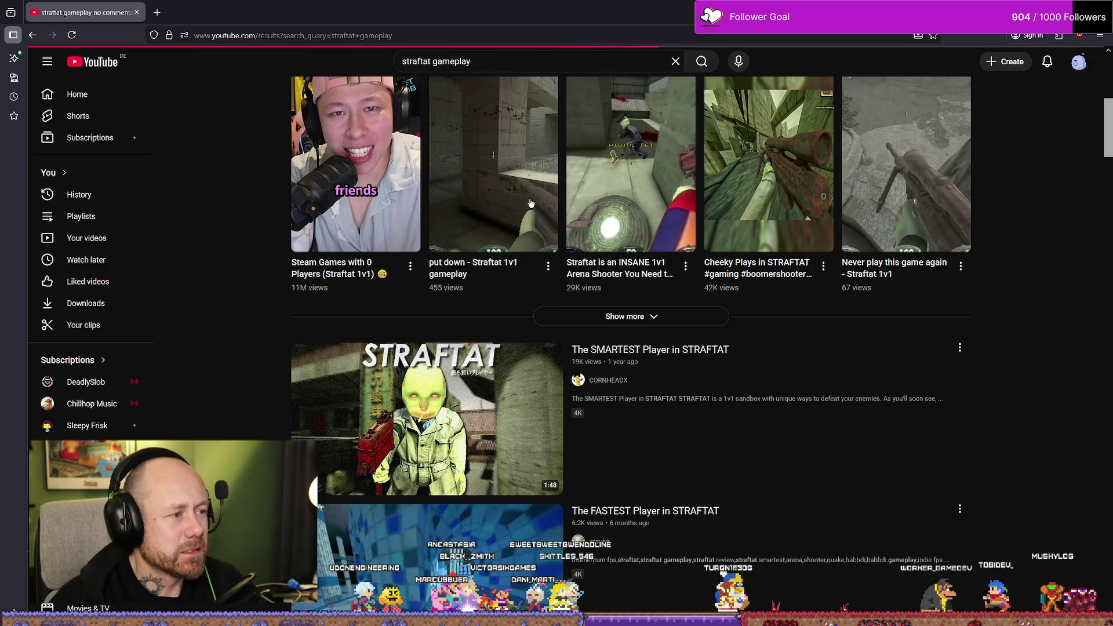
scroll(490, 207, down, 7)
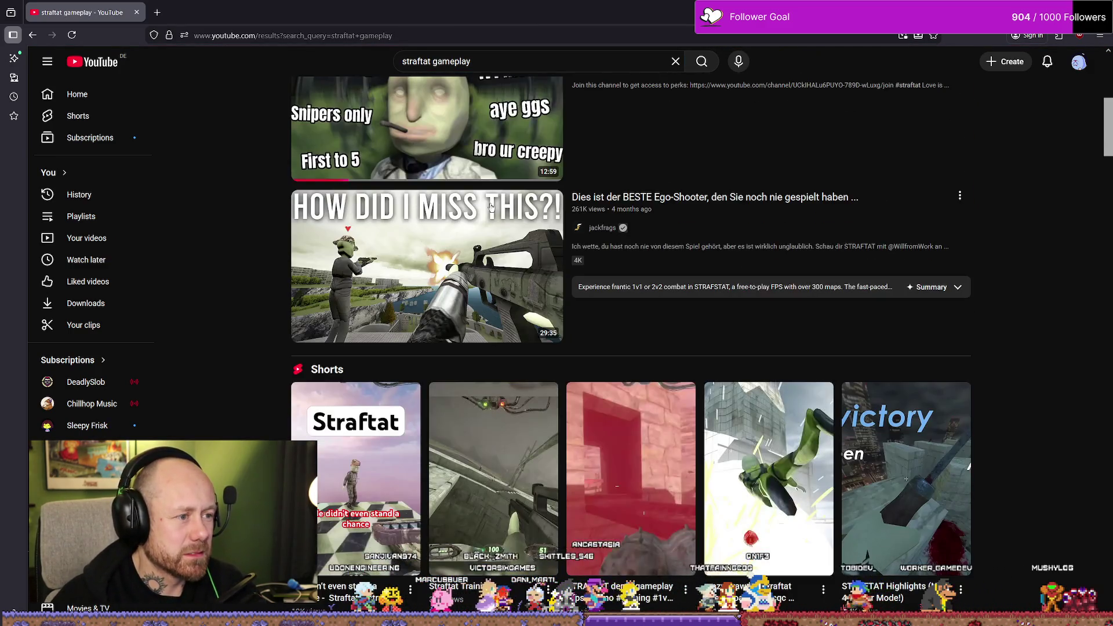